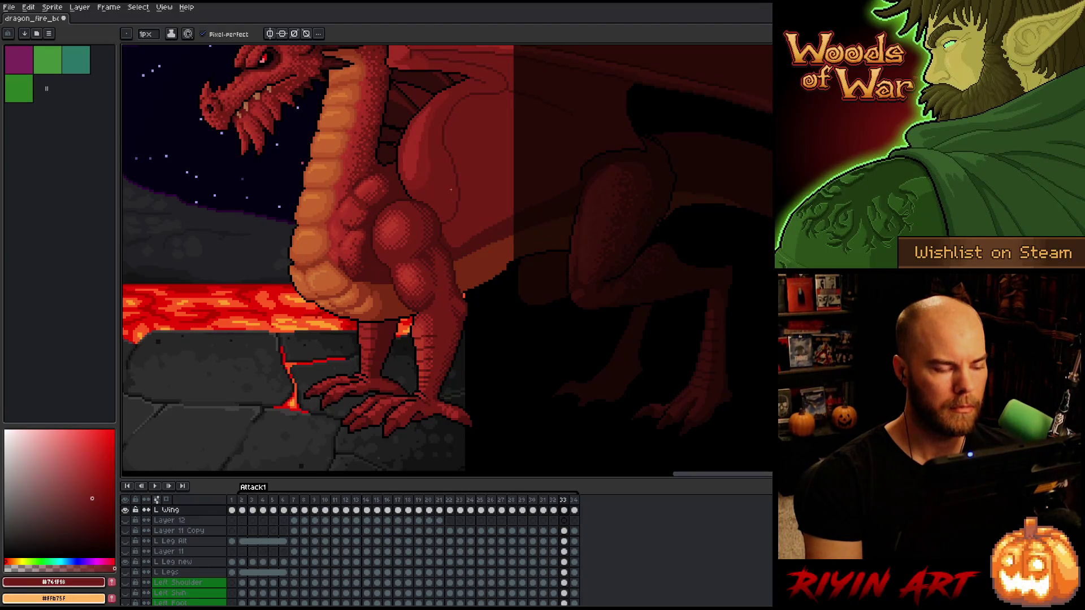
Step through frames 30–32, zoom in on the wing joint, and sample the dark outline red
{"action": "key", "text": "Right"}
{"action": "key", "text": "Right"}
{"action": "key", "text": "Right"}
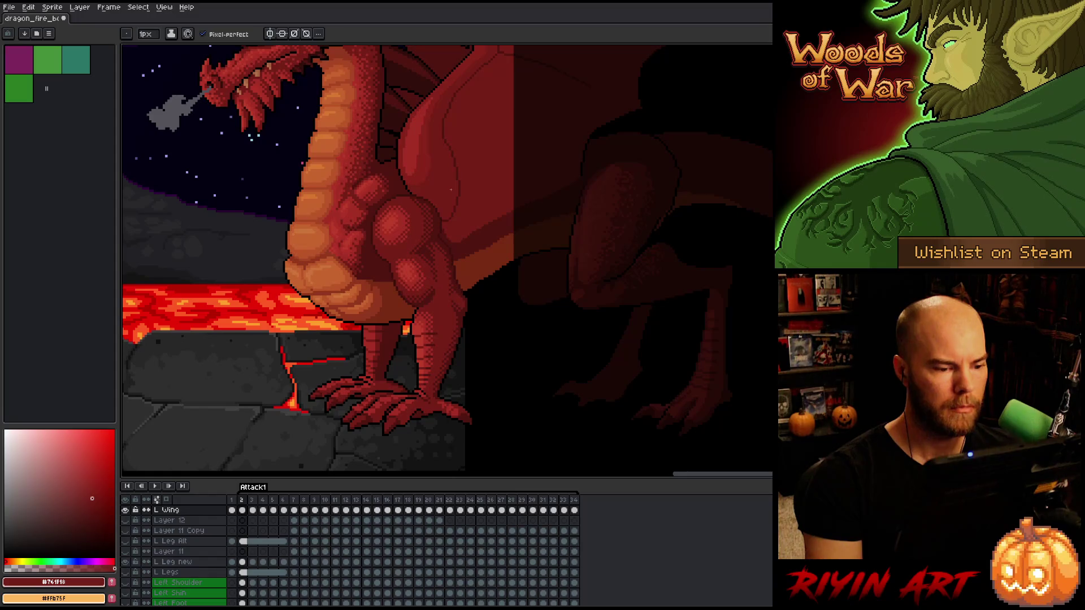
{"action": "key", "text": "Left"}
{"action": "key", "text": "Left"}
{"action": "key", "text": "Left"}
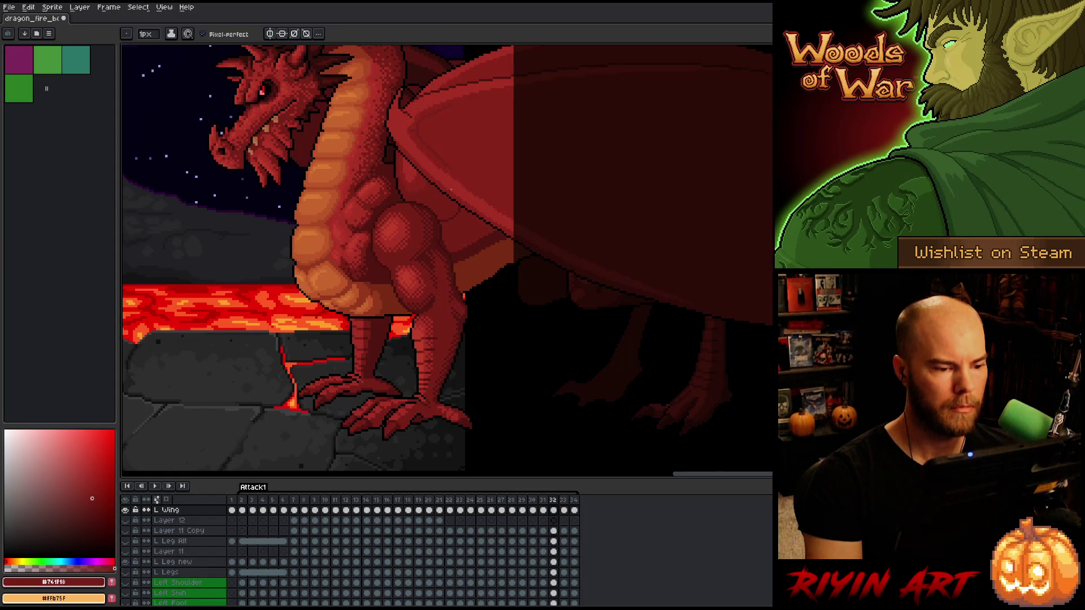
{"action": "scroll", "coordinate": [451, 189], "scroll_direction": "up", "scroll_amount": 3}
{"action": "key", "text": "Left"}
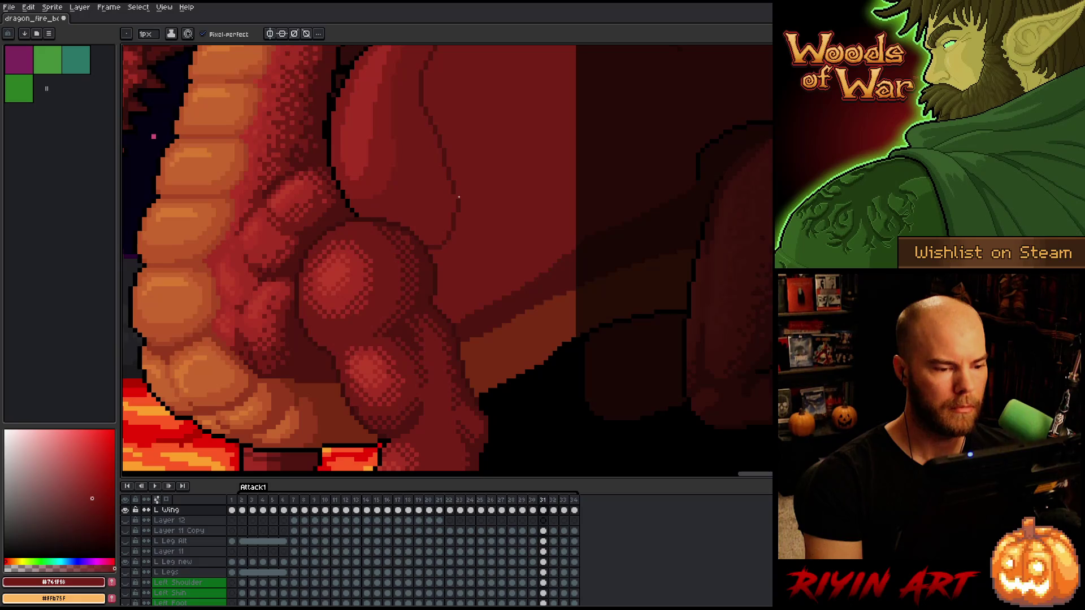
{"action": "key", "text": "Left"}
{"action": "key", "text": "Right"}
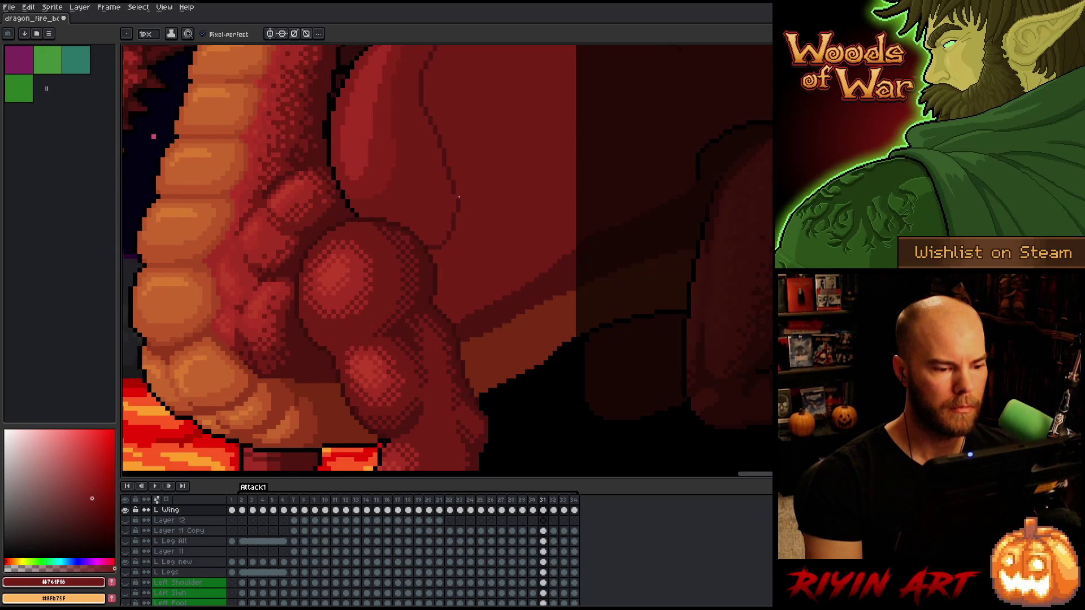
{"action": "scroll", "coordinate": [459, 197], "scroll_direction": "up", "scroll_amount": 3}
{"action": "left_click", "coordinate": [395, 327], "text": "alt"}
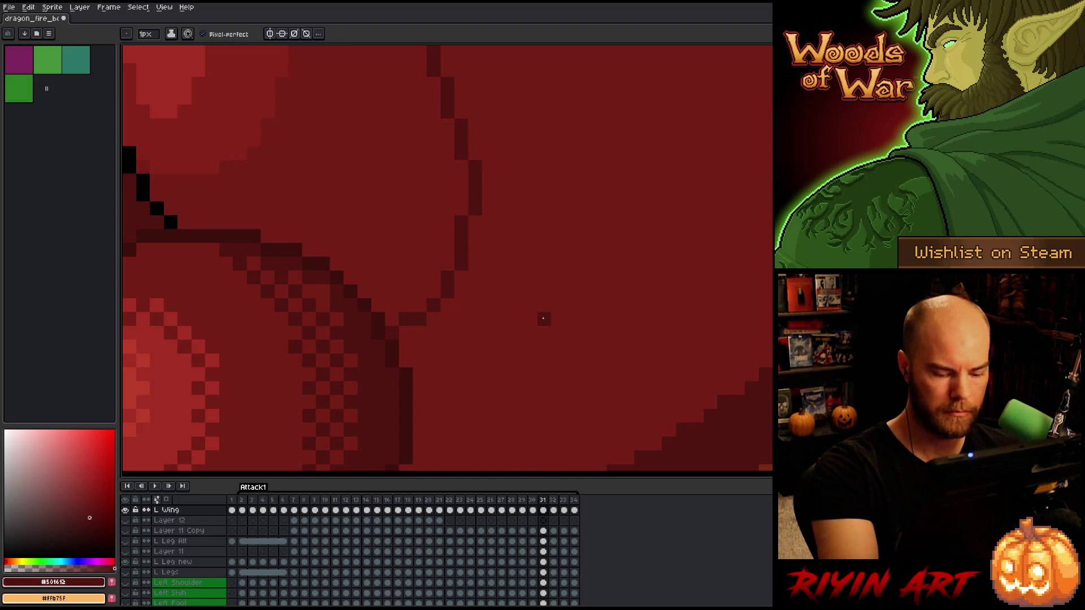
On frame 32, lighten the stray outline pixels with the lighter wing red
{"action": "key", "text": "Right"}
{"action": "left_click", "coordinate": [405, 347]}
{"action": "left_click", "coordinate": [420, 314], "text": "alt"}
{"action": "left_click", "coordinate": [406, 332]}
{"action": "left_click", "coordinate": [503, 263]}
{"action": "key", "text": "Left"}
{"action": "key", "text": "Right"}
{"action": "key", "text": "Right"}
Redraw frame 32's dark outline: extend it up-right, thicken the vertical edge, smooth steps
{"action": "left_click", "coordinate": [405, 348]}
{"action": "left_click", "coordinate": [421, 348], "text": "alt"}
{"action": "left_click", "coordinate": [424, 357]}
{"action": "left_click_drag", "start_coordinate": [437, 346], "coordinate": [466, 333]}
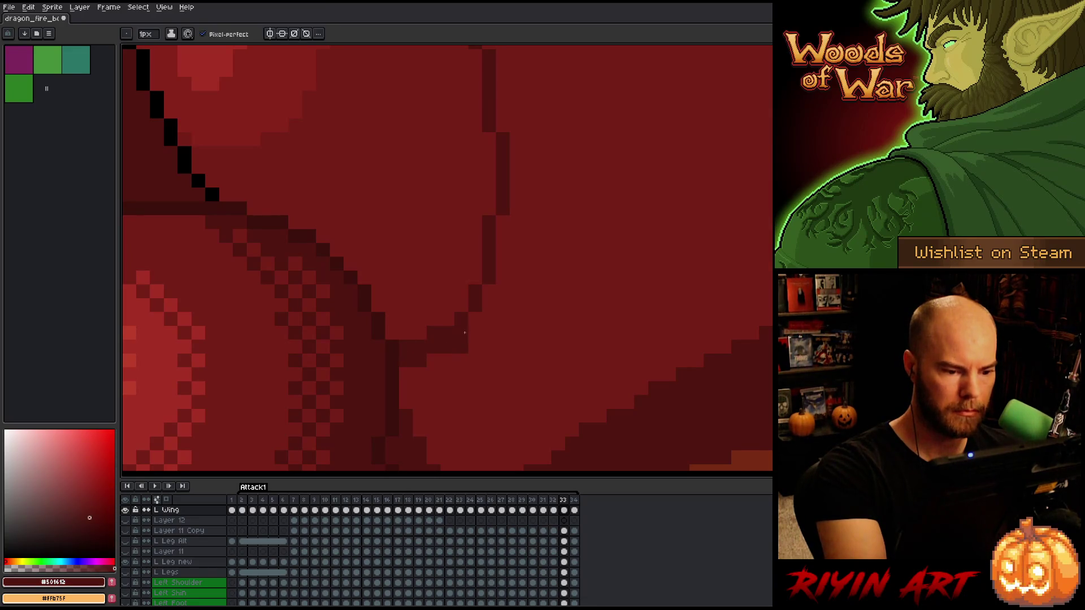
{"action": "mouse_move", "coordinate": [499, 274]}
{"action": "left_mouse_down"}
{"action": "mouse_move", "coordinate": [502, 222]}
{"action": "mouse_move", "coordinate": [500, 264]}
{"action": "mouse_move", "coordinate": [478, 270]}
{"action": "left_mouse_up"}
{"action": "left_click", "coordinate": [490, 226], "text": "alt"}
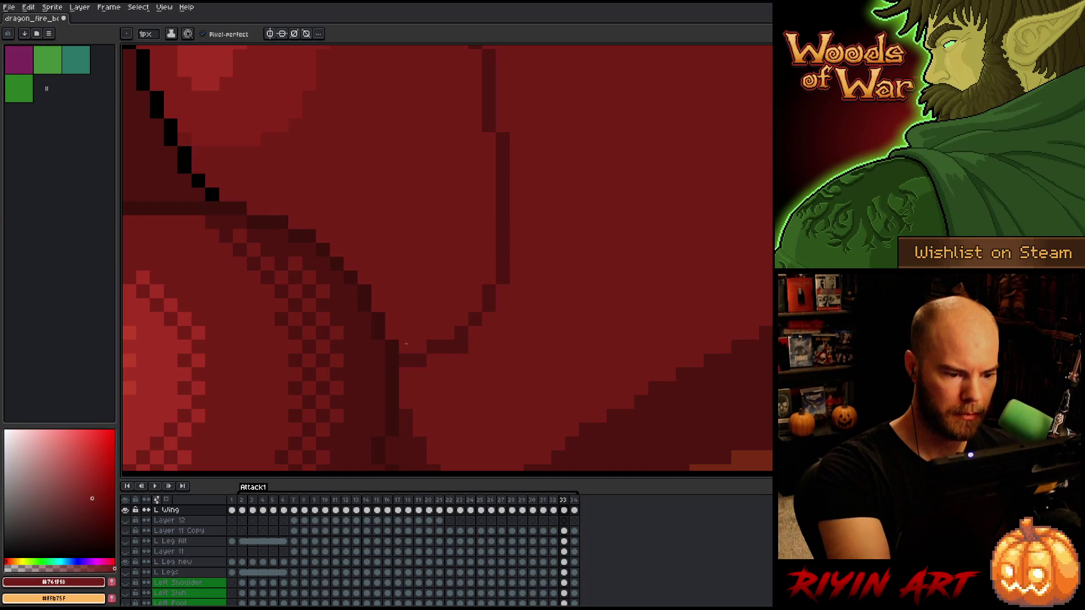
{"action": "left_click", "coordinate": [461, 346]}
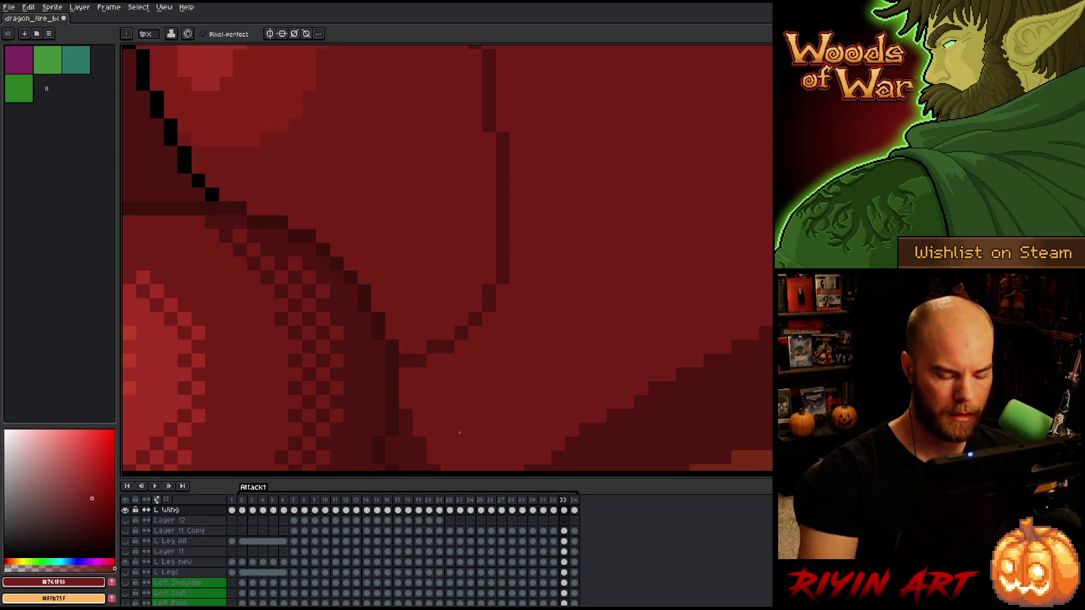
Flip between frames 32–34 to compare the outline, settling on frame 33
{"action": "key", "text": "Left"}
{"action": "key", "text": "Right"}
{"action": "key", "text": "Right"}
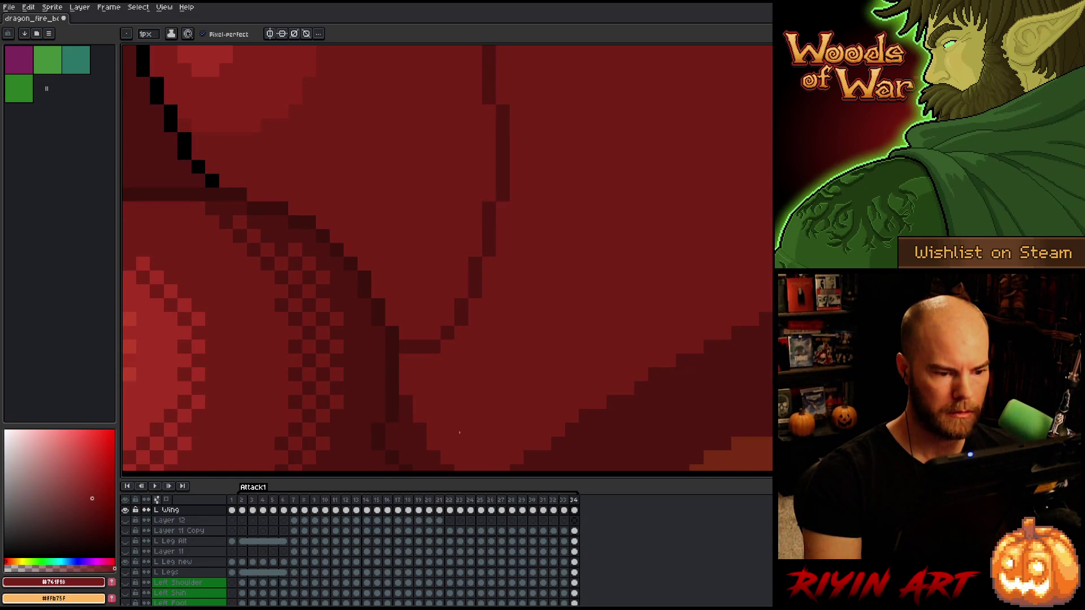
{"action": "key", "text": "Left"}
{"action": "key", "text": "Right"}
{"action": "key", "text": "Left"}
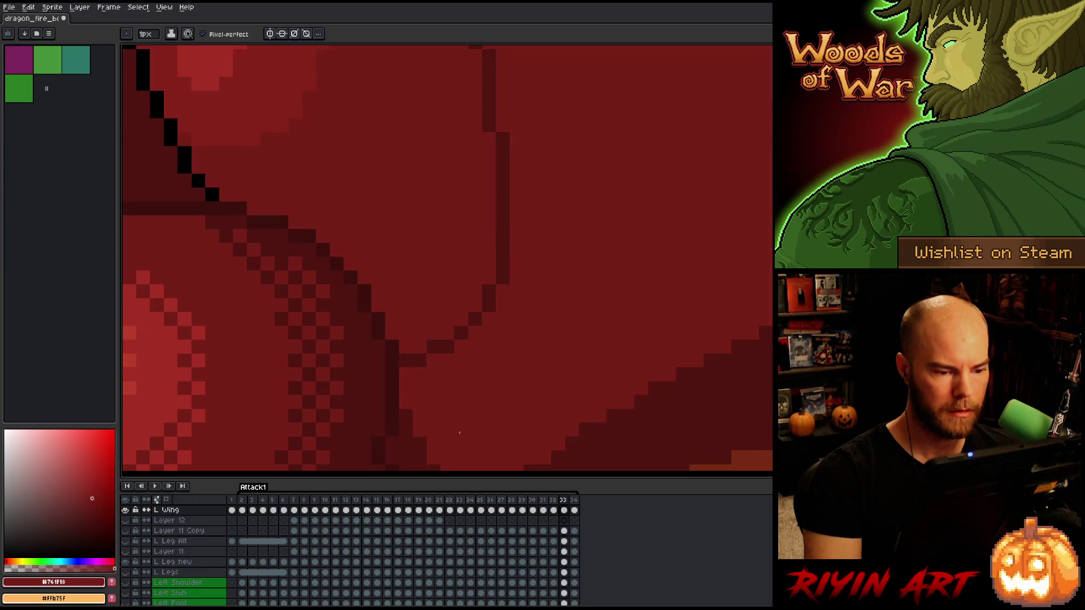
{"action": "key", "text": "Right"}
{"action": "key", "text": "Left"}
On frame 33, draw a vertical dark outline up the wing and repaint its excess lighter
{"action": "left_click", "coordinate": [461, 330], "text": "alt"}
{"action": "left_click", "coordinate": [475, 306]}
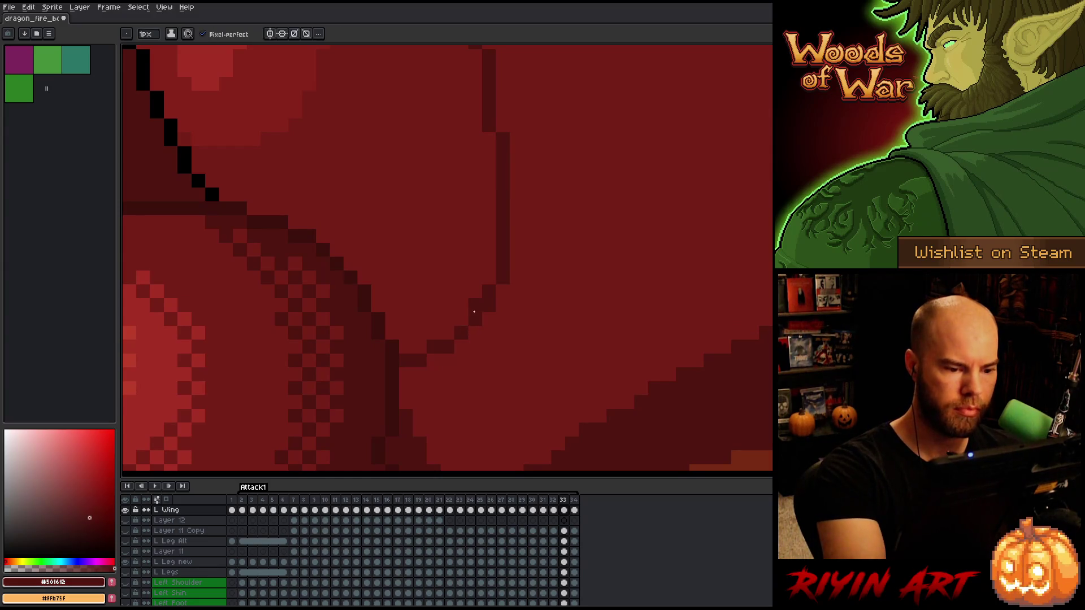
{"action": "mouse_move", "coordinate": [488, 282]}
{"action": "left_mouse_down"}
{"action": "mouse_move", "coordinate": [495, 181]}
{"action": "mouse_move", "coordinate": [505, 317]}
{"action": "left_mouse_up"}
{"action": "left_click", "coordinate": [511, 274], "text": "alt"}
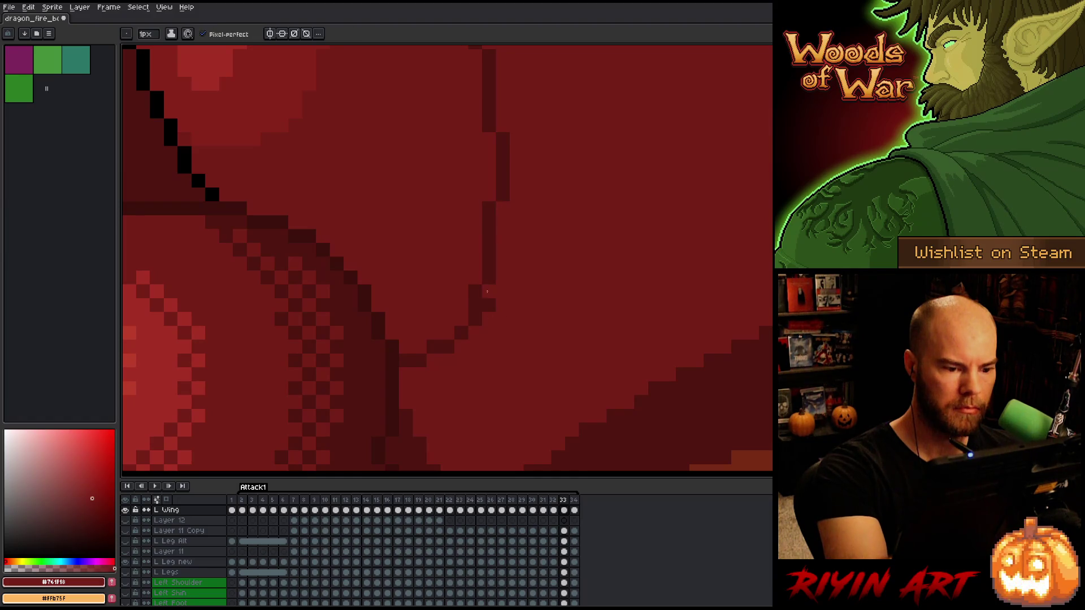
{"action": "key", "text": "Right"}
{"action": "key", "text": "Left"}
{"action": "key", "text": "Right"}
{"action": "key", "text": "Left"}
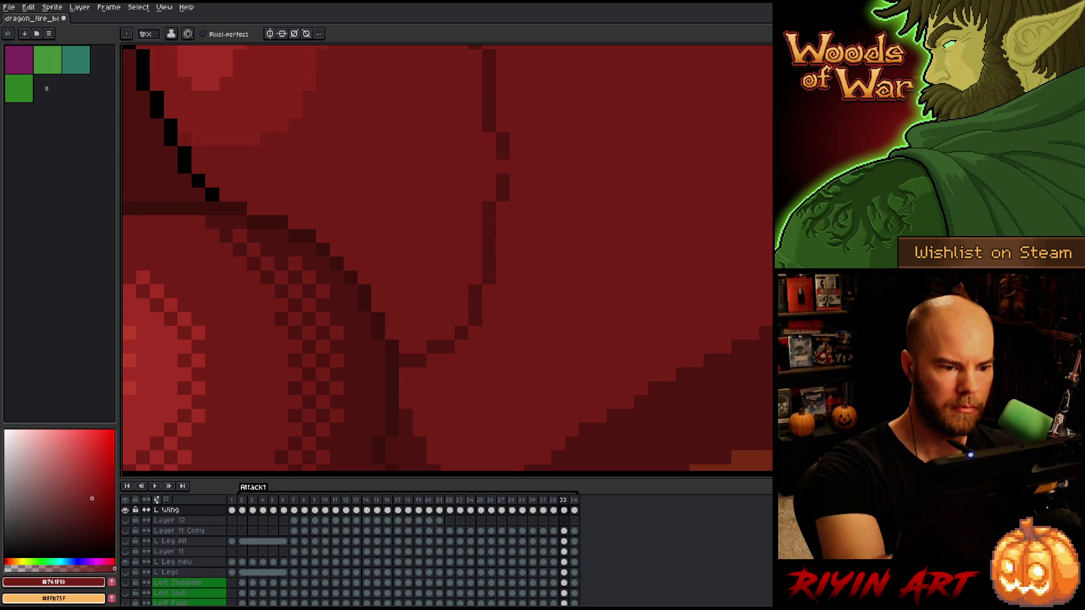
Lighten frame 33's upper outline pixels and remove a lone dark pixel, checking against frame 34
{"action": "left_click", "coordinate": [502, 123], "text": "alt"}
{"action": "left_click", "coordinate": [517, 140], "text": "alt"}
{"action": "left_click_drag", "start_coordinate": [489, 139], "coordinate": [490, 125]}
{"action": "key", "text": "Right"}
{"action": "key", "text": "Left"}
{"action": "left_click", "coordinate": [492, 264]}
{"action": "key", "text": "Right"}
{"action": "key", "text": "Left"}
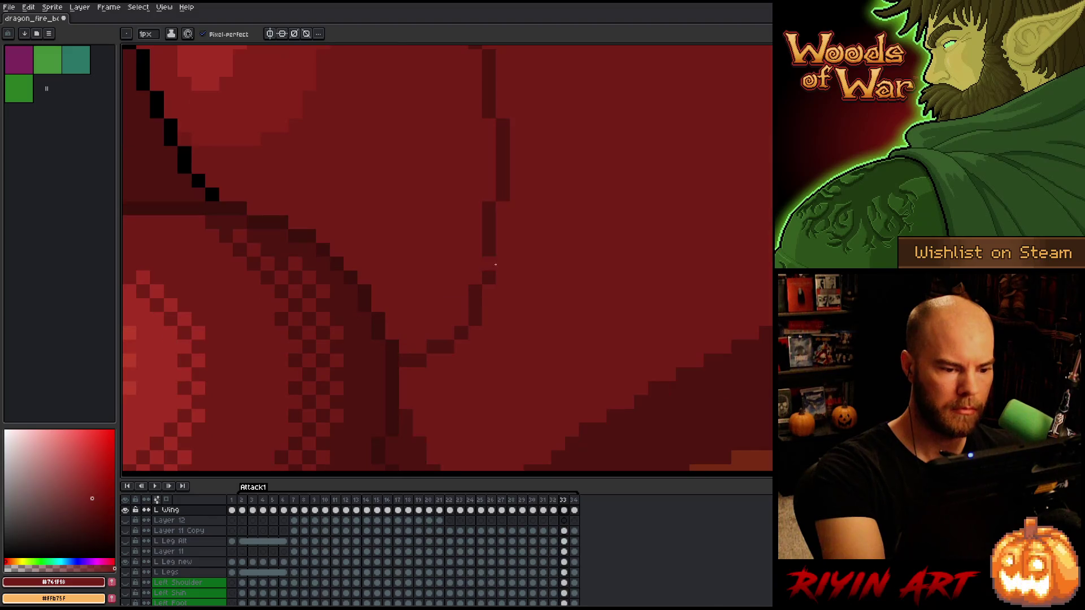
Compare frames 31–34, settle on frame 32, and zoom back out
{"action": "key", "text": "Right"}
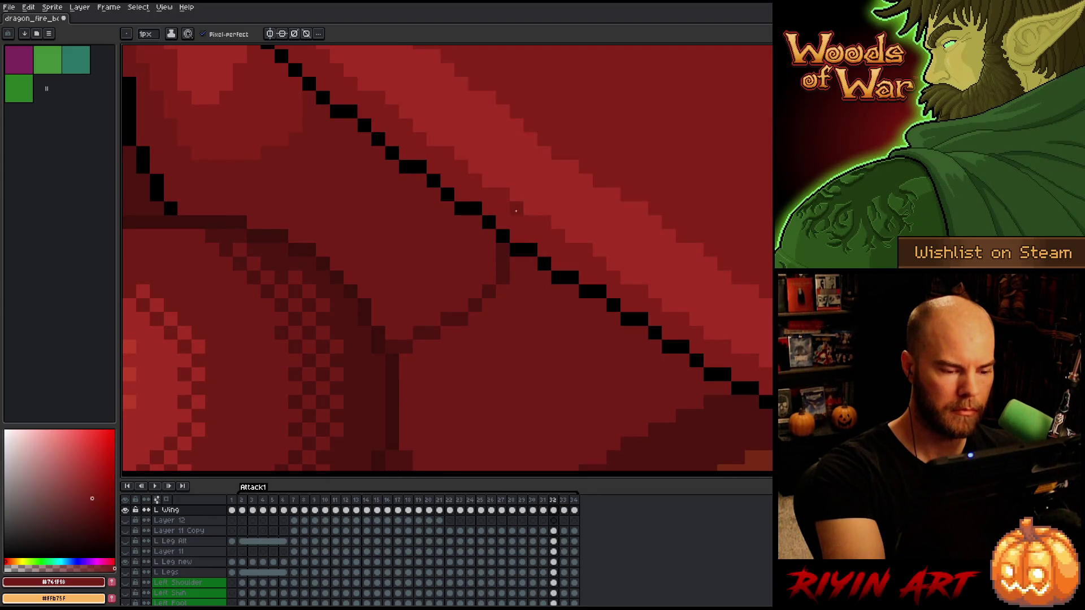
{"action": "key", "text": "Left"}
{"action": "key", "text": "Right"}
{"action": "key", "text": "Left"}
{"action": "key", "text": "Left"}
{"action": "key", "text": "Left"}
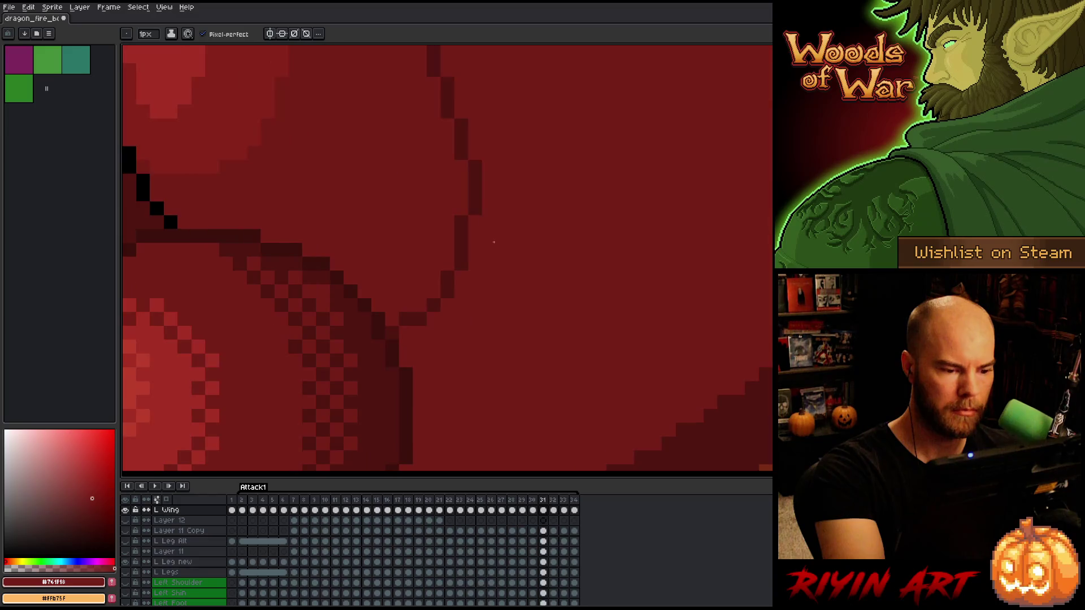
{"action": "key", "text": "Right"}
{"action": "key", "text": "Right"}
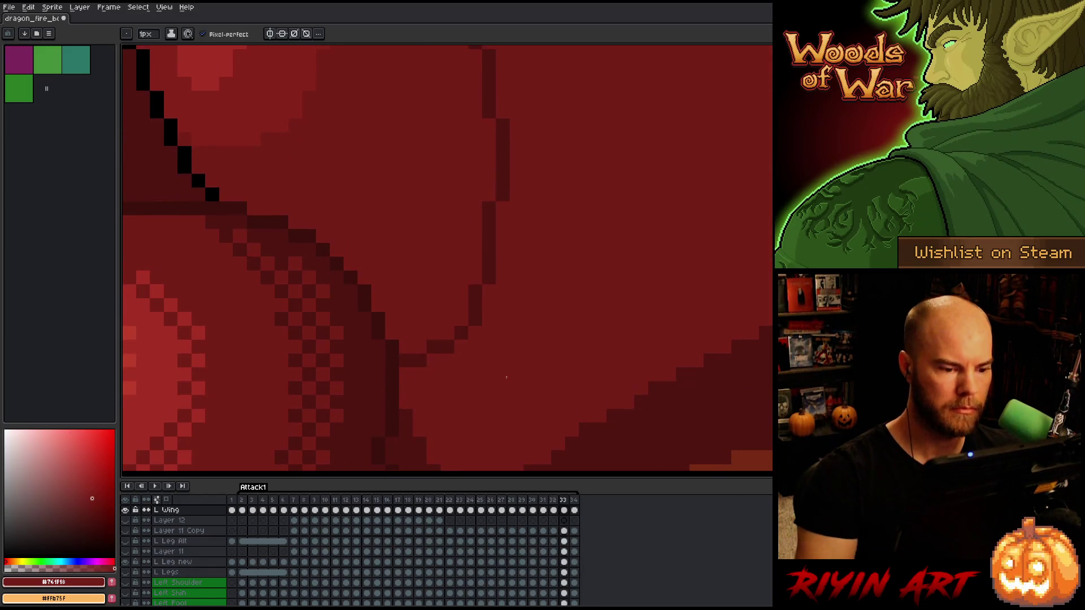
{"action": "key", "text": "Left"}
{"action": "scroll", "coordinate": [506, 377], "scroll_direction": "down", "scroll_amount": 5}
Play the animation, then darken a wing-edge pixel and paint over dark shading with lighter red
{"action": "key", "text": "Return"}
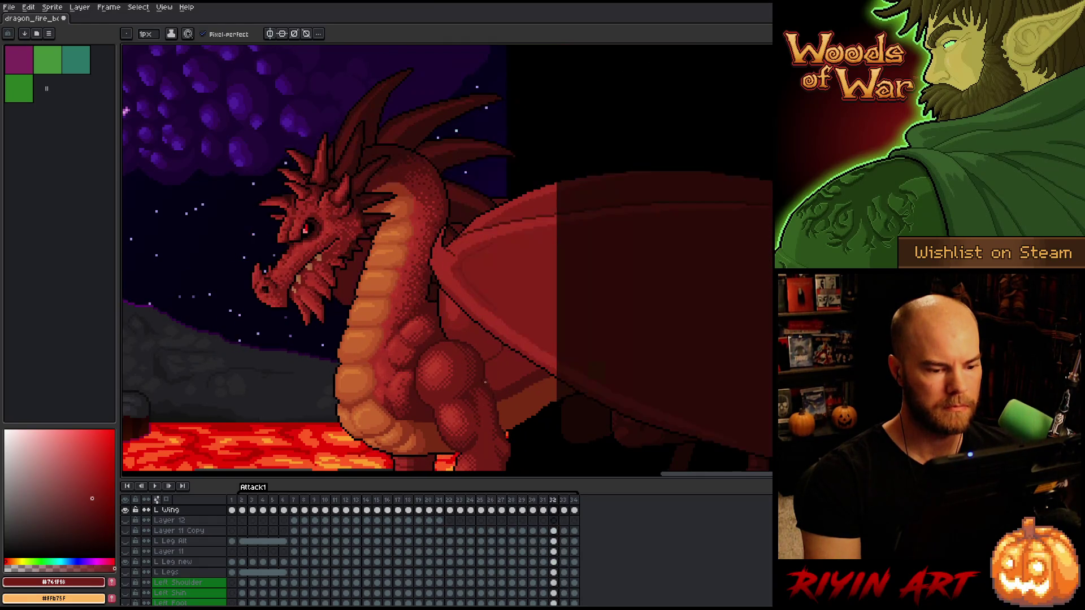
{"action": "scroll", "coordinate": [493, 368], "scroll_direction": "up", "scroll_amount": 5}
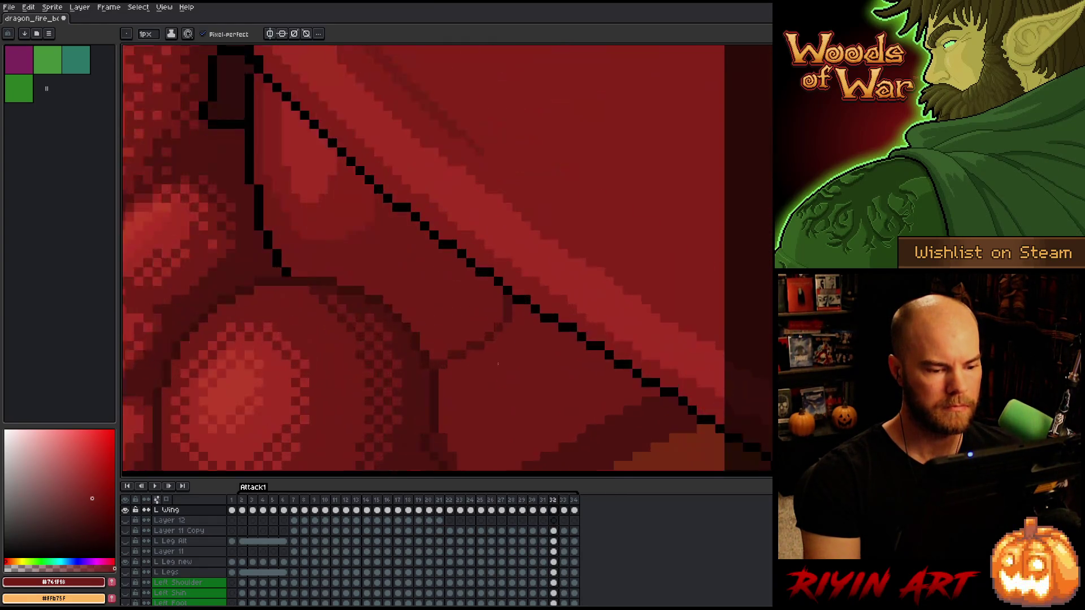
{"action": "left_click", "coordinate": [407, 361], "text": "alt"}
{"action": "left_click", "coordinate": [416, 375]}
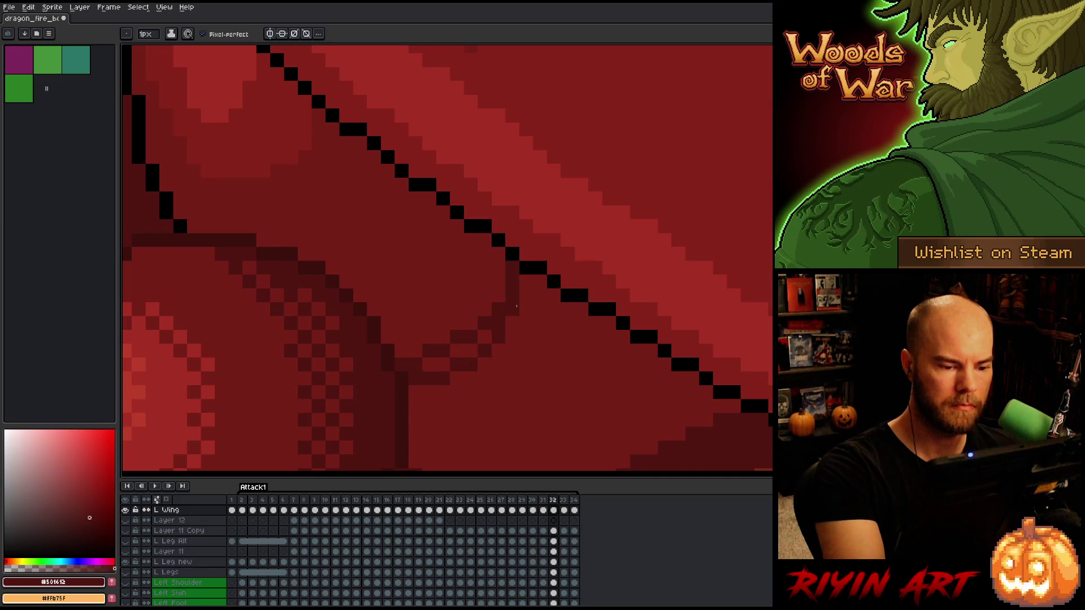
{"action": "left_click", "coordinate": [500, 285], "text": "alt"}
{"action": "left_click", "coordinate": [498, 305]}
{"action": "left_click_drag", "start_coordinate": [479, 330], "coordinate": [404, 365]}
Flip through frames 31–34 comparing the wing outline, returning to frame 31
{"action": "key", "text": "Right"}
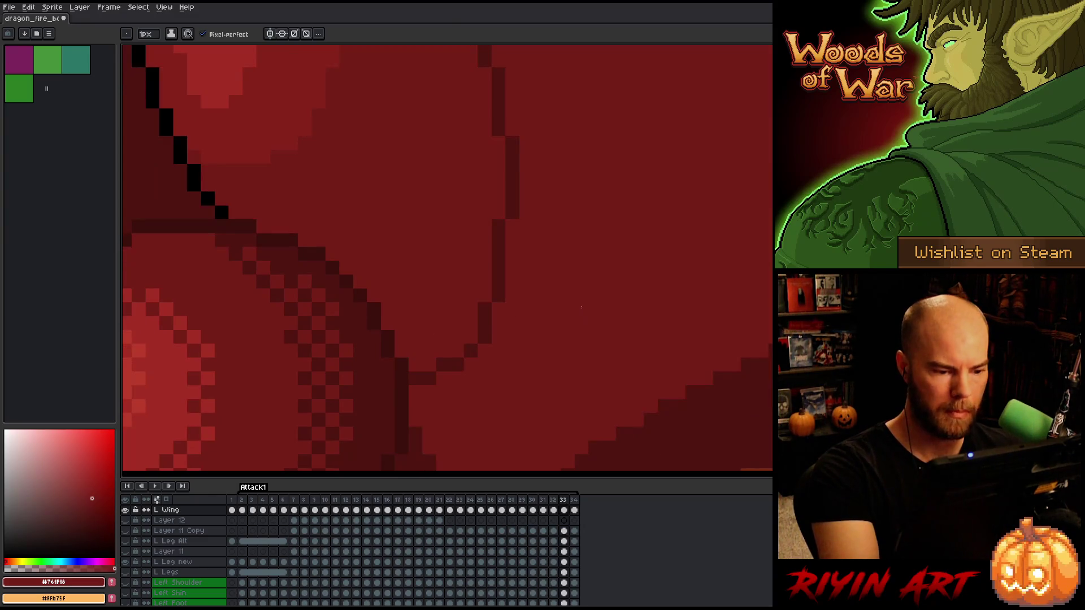
{"action": "key", "text": "Left"}
{"action": "key", "text": "Right"}
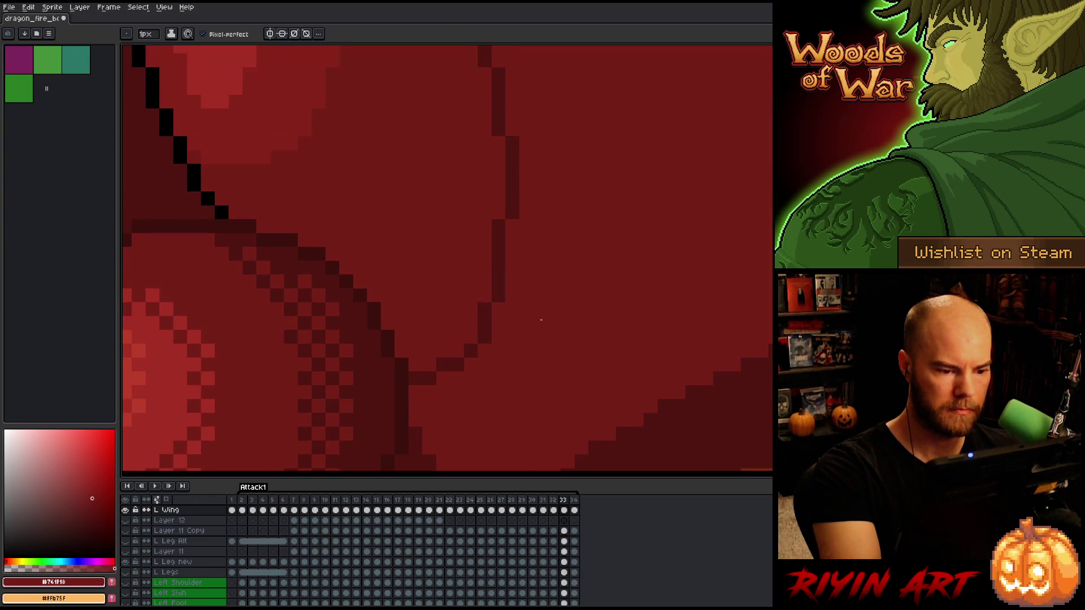
{"action": "key", "text": "Right"}
{"action": "key", "text": "Left"}
{"action": "key", "text": "Right"}
{"action": "key", "text": "Left"}
{"action": "key", "text": "Right"}
{"action": "key", "text": "Left"}
{"action": "key", "text": "Left"}
{"action": "key", "text": "Left"}
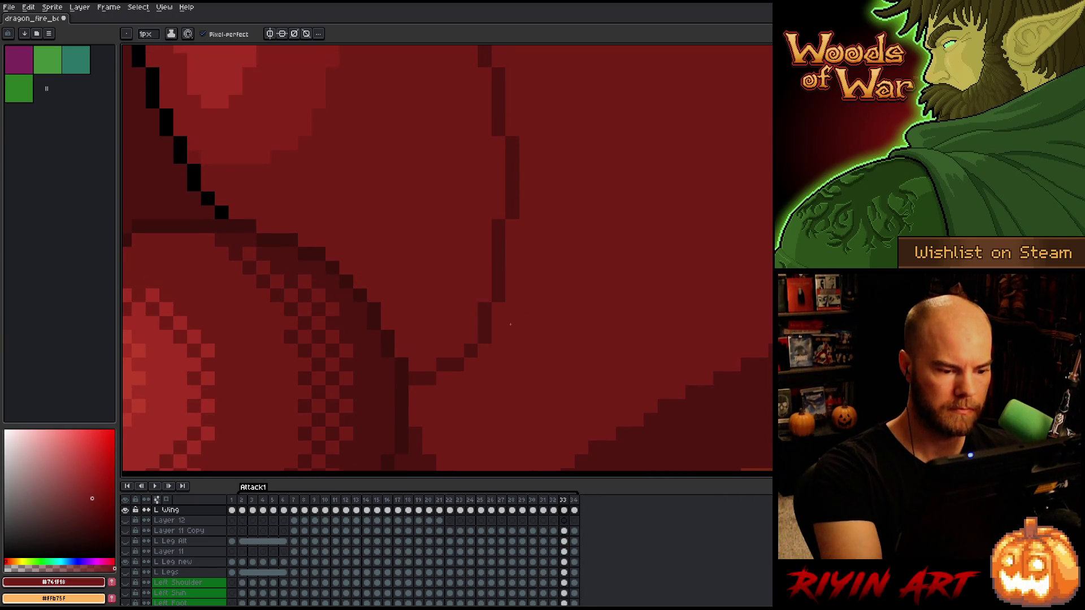
{"action": "key", "text": "Right"}
{"action": "key", "text": "Left"}
On frame 31, draw a new dark vertical outline run and lighten the old run and diagonal
{"action": "left_click", "coordinate": [475, 253], "text": "alt"}
{"action": "left_click_drag", "start_coordinate": [481, 252], "coordinate": [481, 278]}
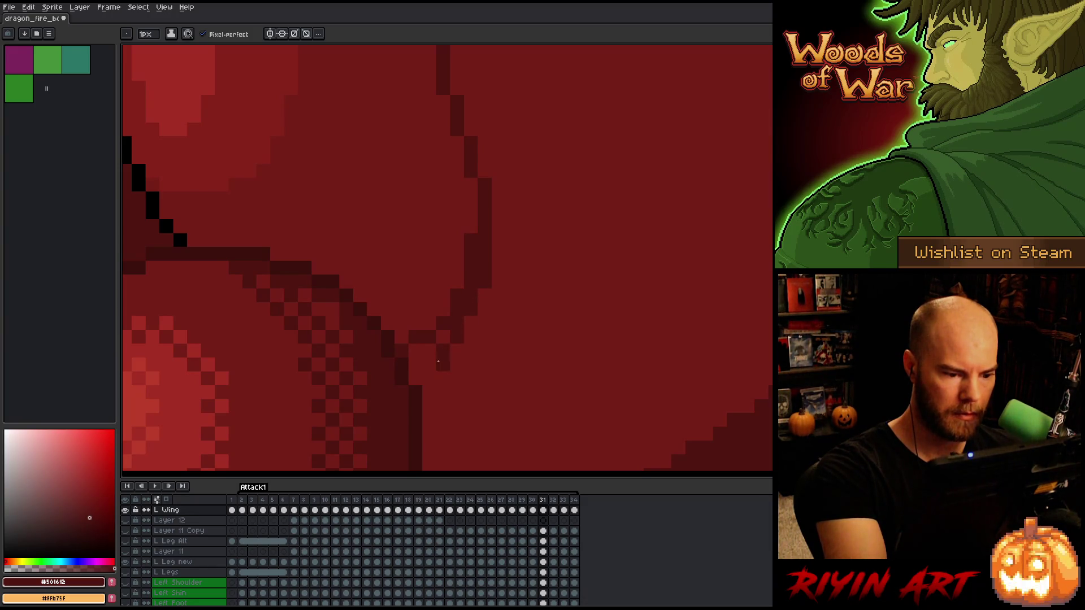
{"action": "left_click", "coordinate": [444, 334], "text": "alt"}
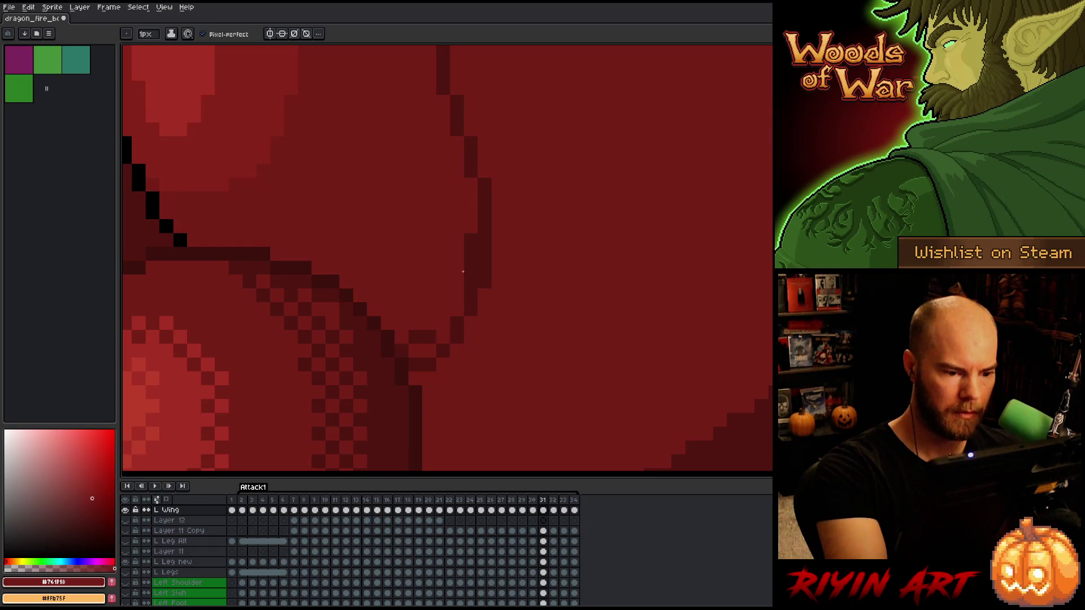
{"action": "left_click_drag", "start_coordinate": [469, 237], "coordinate": [469, 285]}
{"action": "left_click_drag", "start_coordinate": [439, 334], "coordinate": [408, 351]}
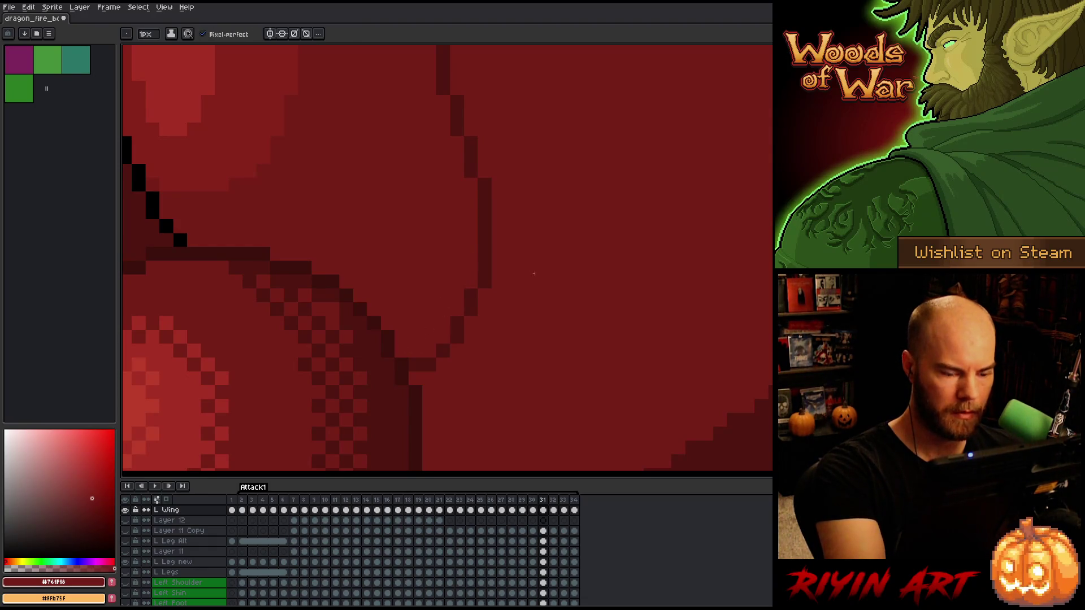
{"action": "key", "text": "Right"}
{"action": "key", "text": "Left"}
Draw another dark outline column on frame 31 and lighten the diagonal and excess column pixels
{"action": "left_click", "coordinate": [484, 235]}
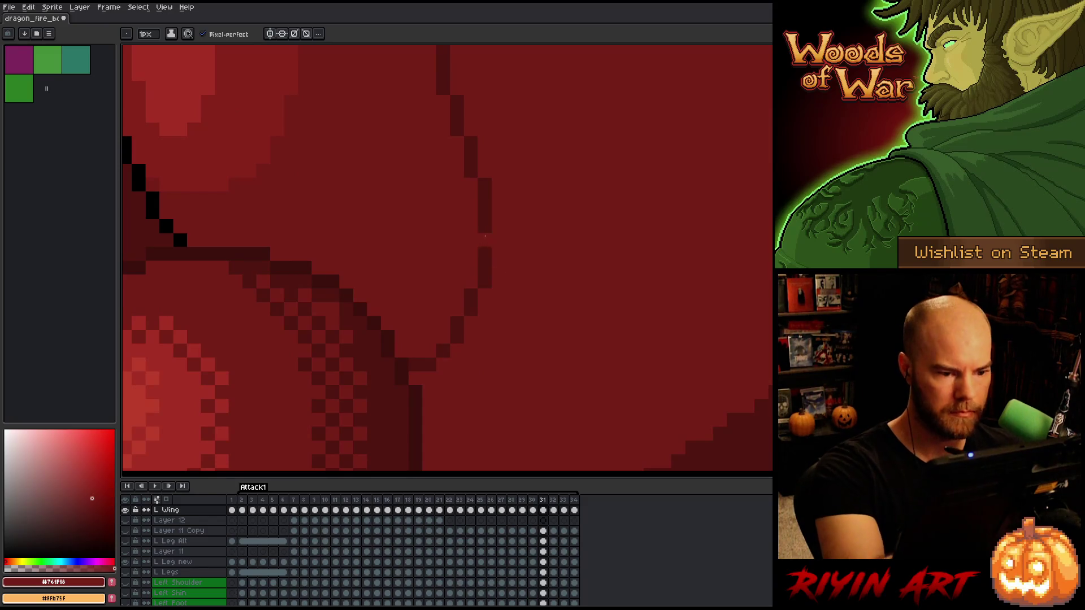
{"action": "left_click", "coordinate": [485, 226], "text": "alt"}
{"action": "left_click_drag", "start_coordinate": [497, 226], "coordinate": [497, 276]}
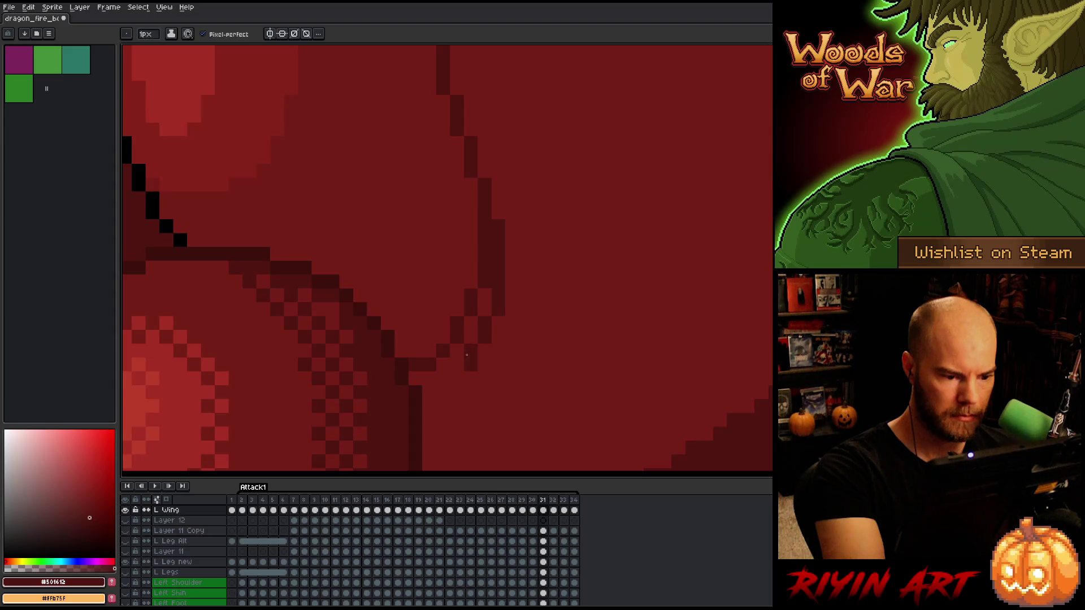
{"action": "left_click", "coordinate": [459, 310], "text": "alt"}
{"action": "left_click_drag", "start_coordinate": [429, 364], "coordinate": [471, 306]}
{"action": "left_click_drag", "start_coordinate": [485, 221], "coordinate": [480, 281]}
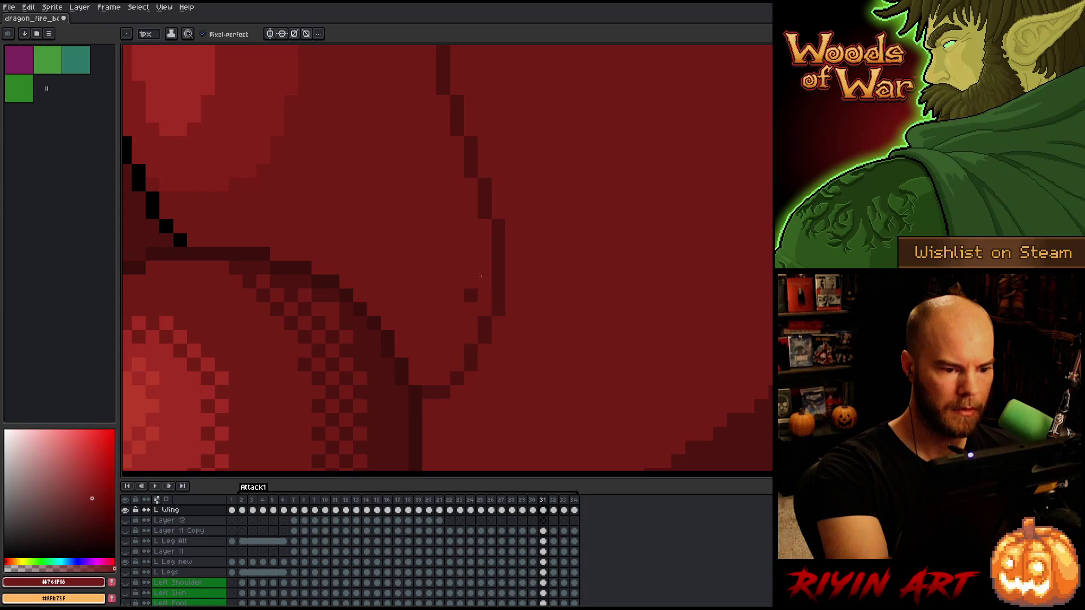
Flip between frames 31 and 32 to compare, then move back to frame 30
{"action": "key", "text": "Right"}
{"action": "key", "text": "Left"}
{"action": "key", "text": "Right"}
{"action": "key", "text": "Left"}
{"action": "key", "text": "Right"}
{"action": "key", "text": "Left"}
{"action": "key", "text": "Left"}
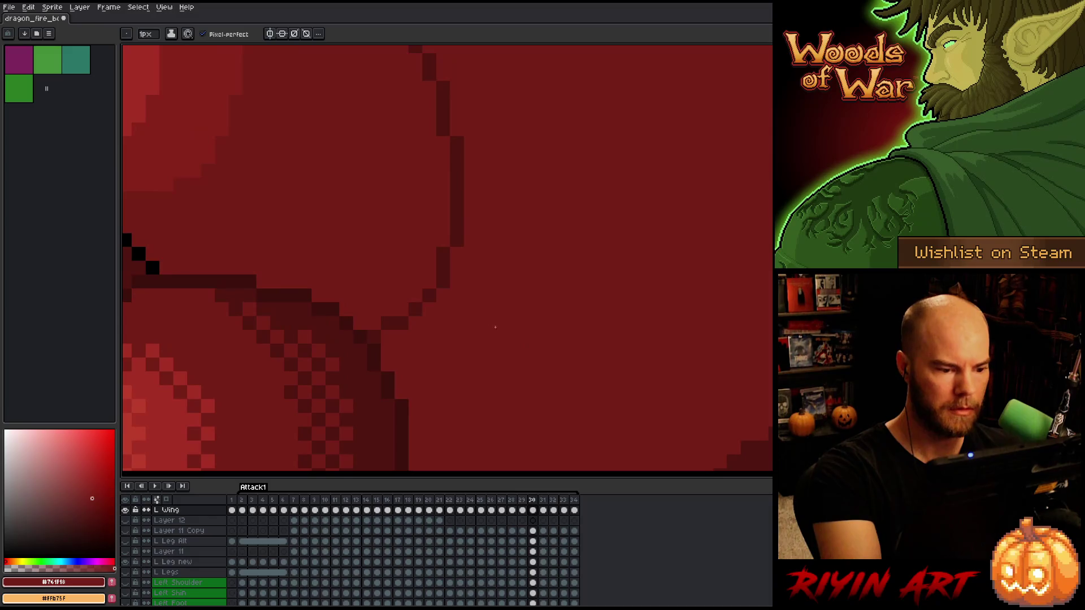
On frame 30, redraw the outline down and diagonally left, lightening the inner column and diagonal
{"action": "left_click", "coordinate": [463, 224], "text": "alt"}
{"action": "mouse_move", "coordinate": [471, 195]}
{"action": "left_mouse_down"}
{"action": "mouse_move", "coordinate": [472, 283]}
{"action": "mouse_move", "coordinate": [409, 367]}
{"action": "left_mouse_up"}
{"action": "left_click", "coordinate": [456, 261], "text": "alt"}
{"action": "mouse_move", "coordinate": [458, 195]}
{"action": "left_mouse_down"}
{"action": "mouse_move", "coordinate": [455, 249]}
{"action": "mouse_move", "coordinate": [394, 331]}
{"action": "left_mouse_up"}
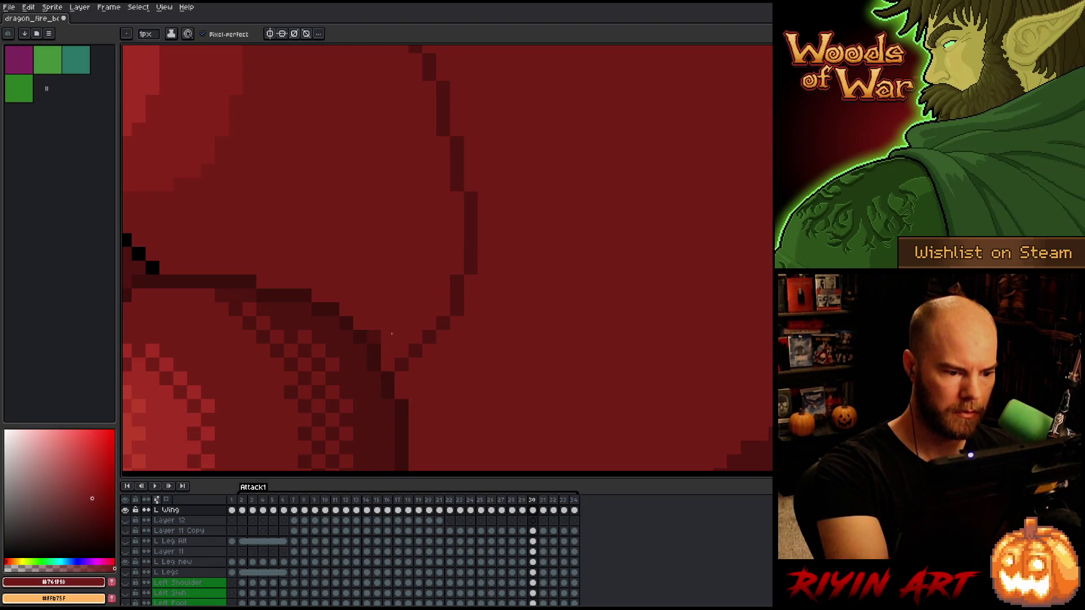
{"action": "left_click", "coordinate": [397, 360], "text": "alt"}
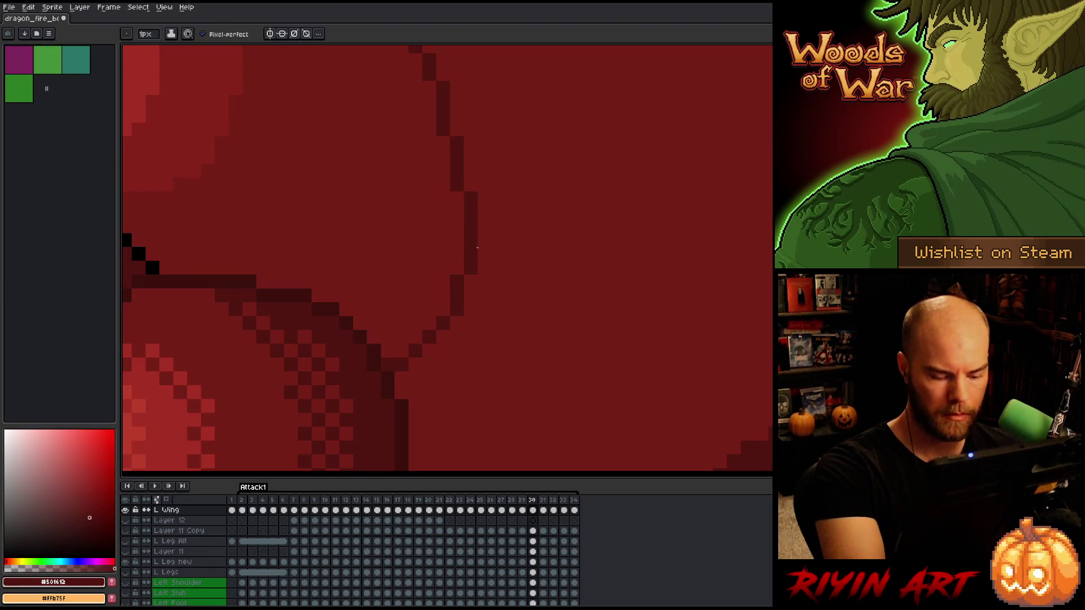
Compare the wing across frames 29–31, zoom out, and play the animation
{"action": "key", "text": "Left"}
{"action": "key", "text": "Right"}
{"action": "key", "text": "Right"}
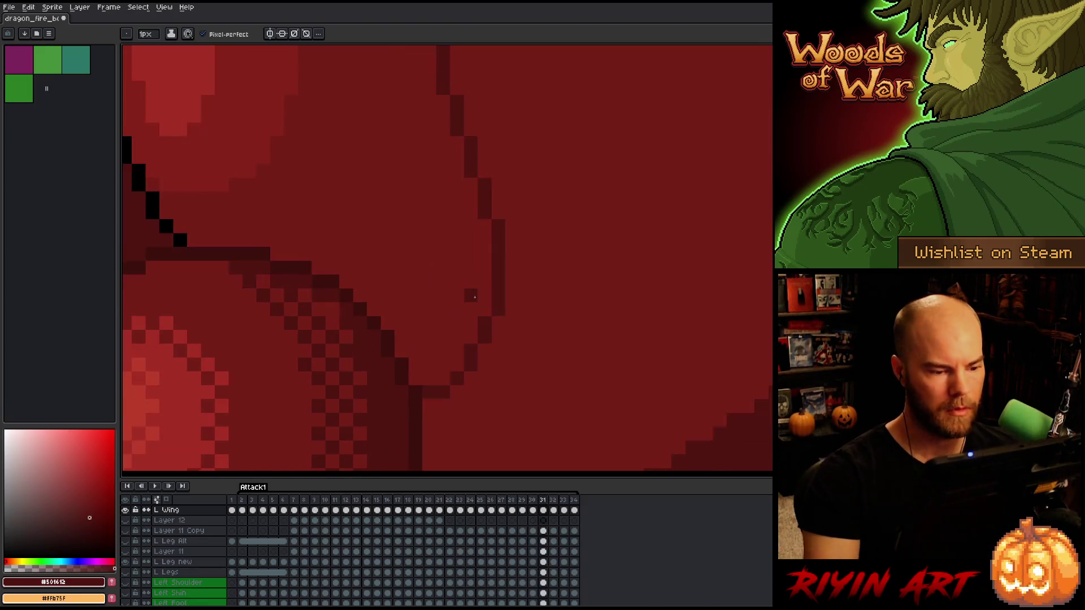
{"action": "scroll", "coordinate": [475, 296], "scroll_direction": "down", "scroll_amount": 5}
{"action": "key", "text": "Return"}
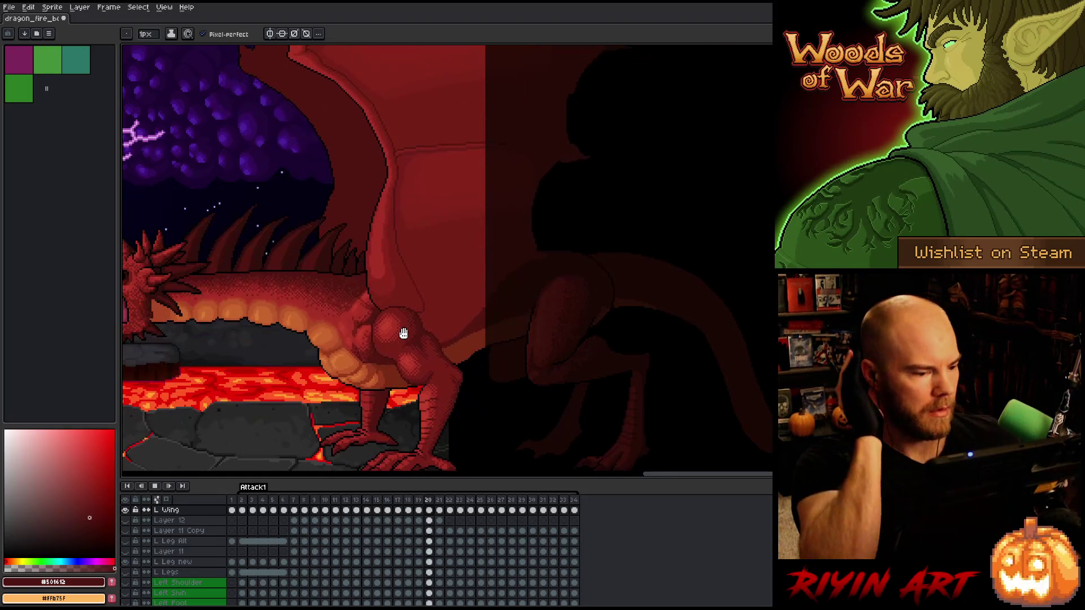
Zoom out and pan so the whole volcano, skull tree and dragon scene is visible during playback
{"action": "scroll", "coordinate": [362, 324], "scroll_direction": "down", "scroll_amount": 1}
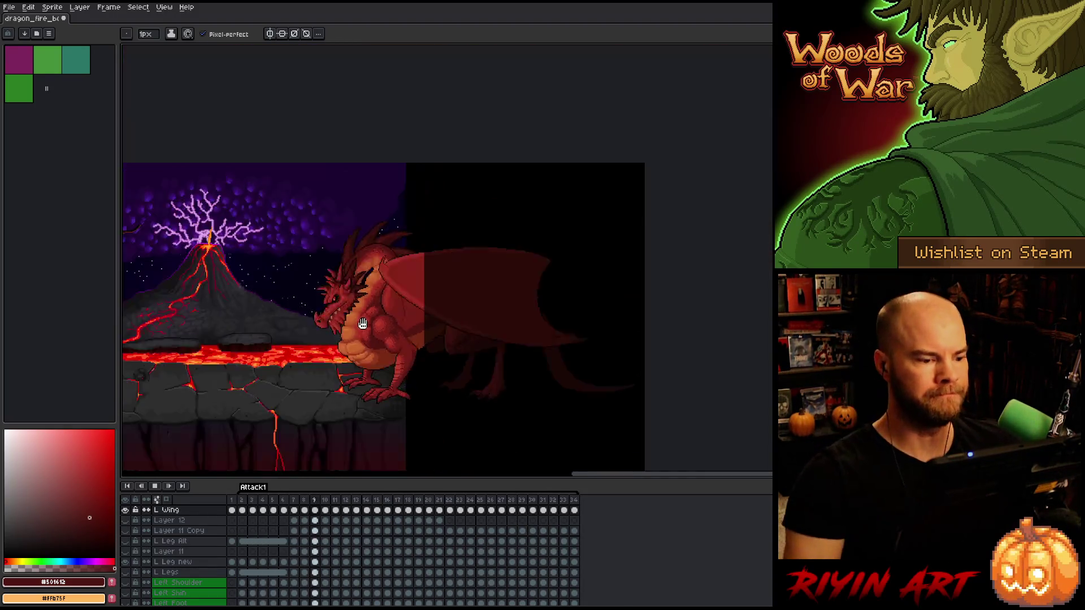
{"action": "left_click_drag", "start_coordinate": [362, 324], "coordinate": [475, 359]}
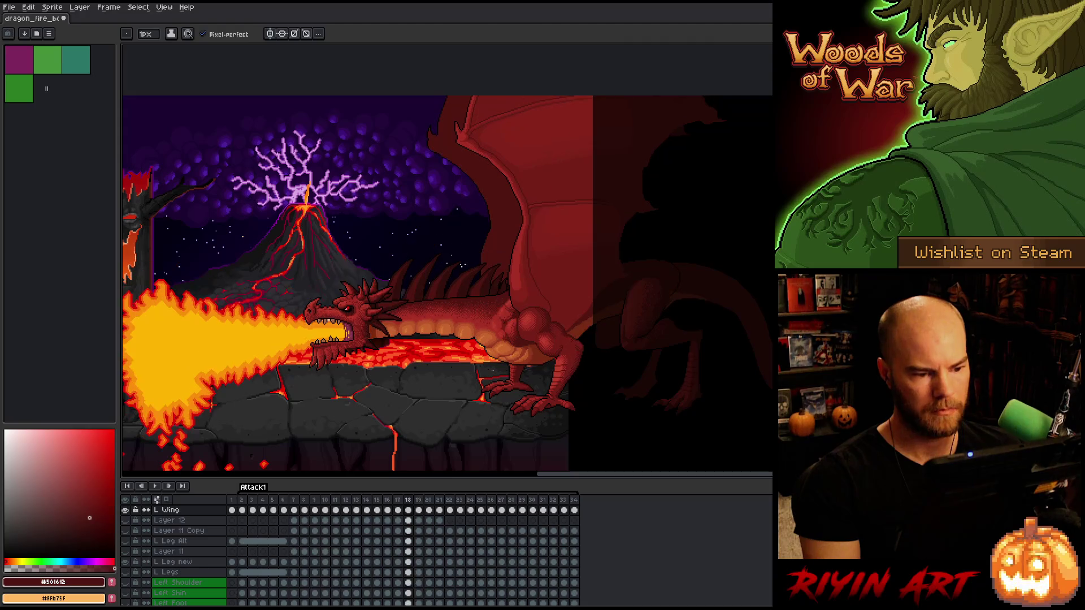
On frame 18, transform the Right Wing layer and nudge it left by a pixel
{"action": "key", "text": "ctrl+t"}
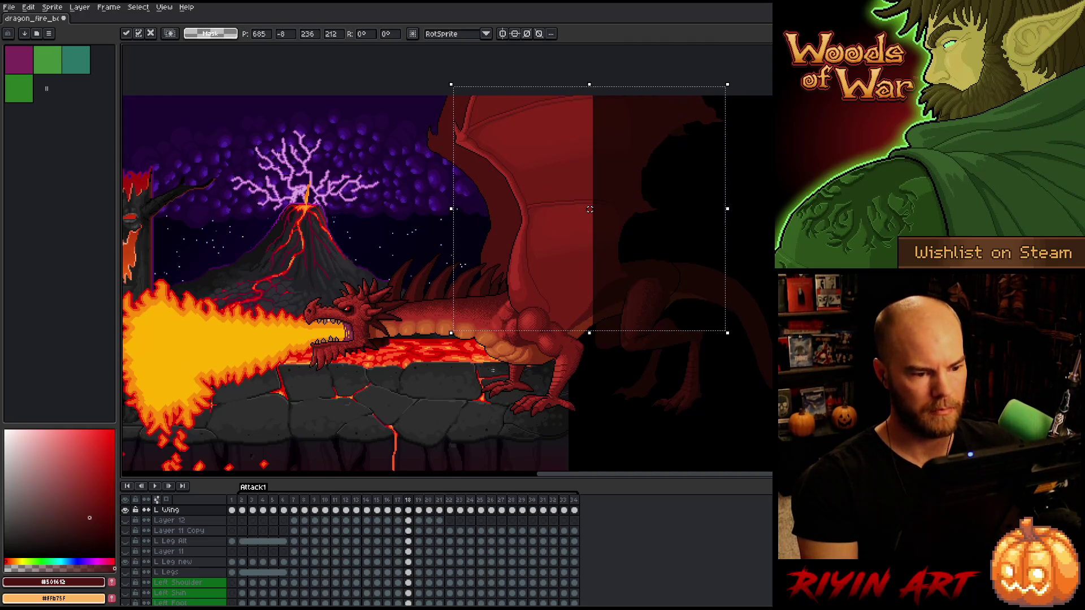
{"action": "key", "text": "Return"}
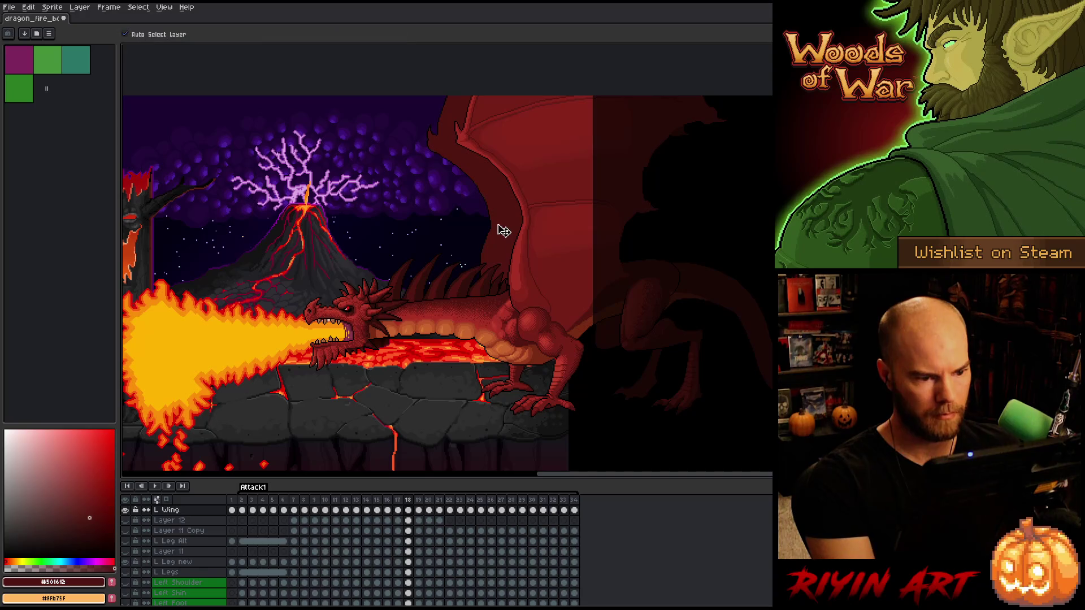
{"action": "left_click", "coordinate": [505, 231], "text": "ctrl"}
{"action": "key", "text": "ctrl+t"}
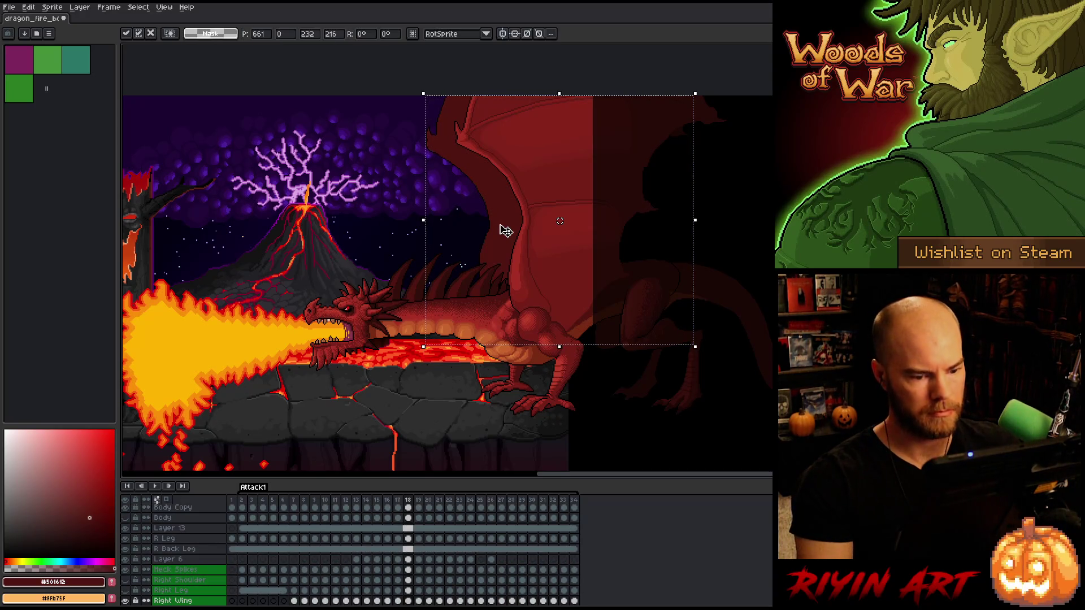
{"action": "key", "text": "Left"}
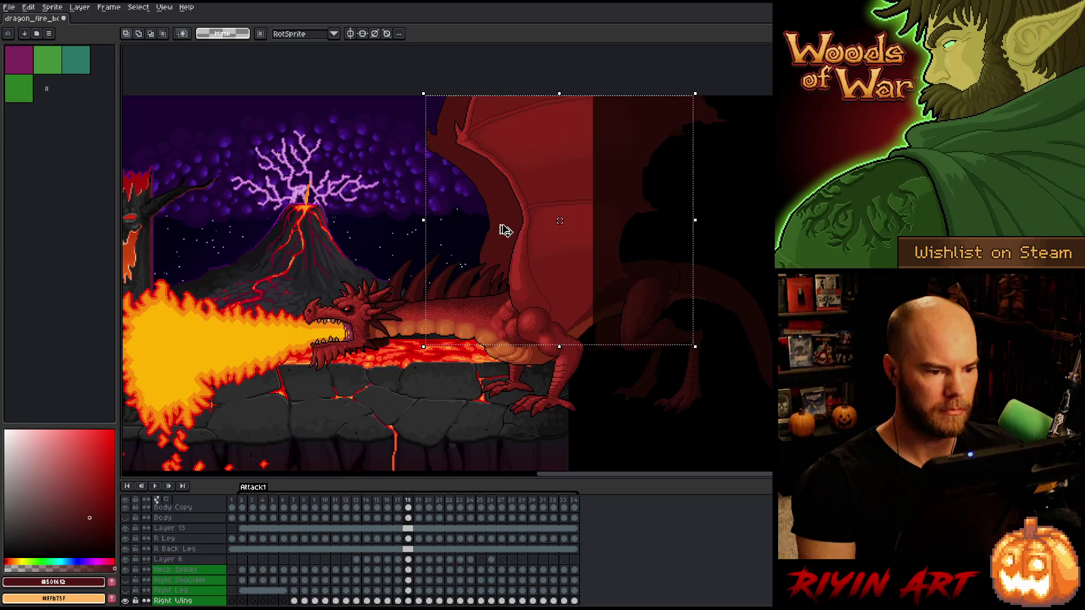
{"action": "key", "text": "Return"}
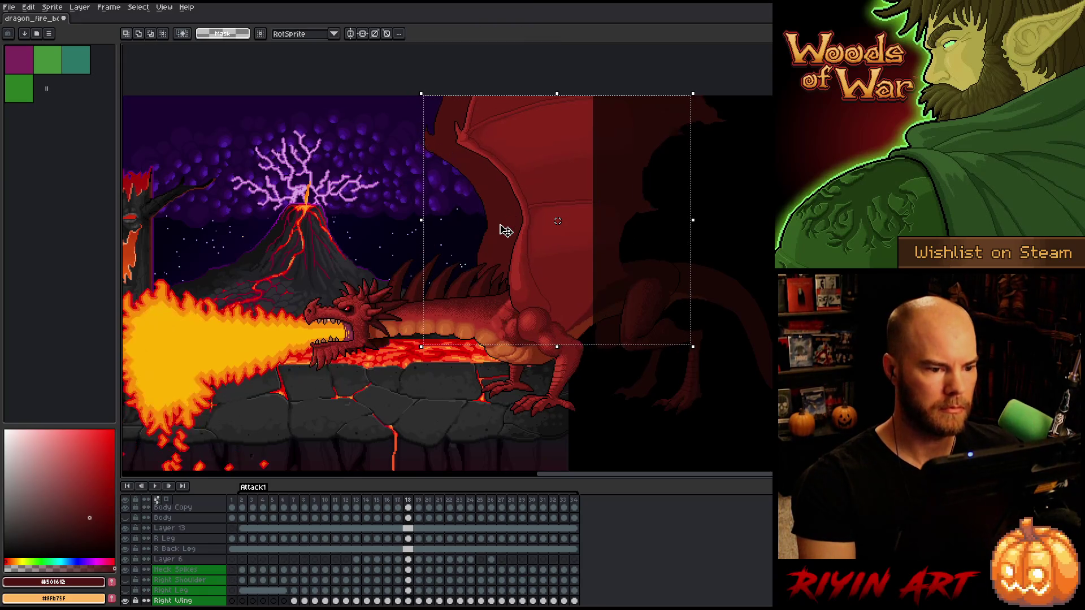
Step through frames 19–25 to check the right wing's pose, then deselect
{"action": "key", "text": "Right"}
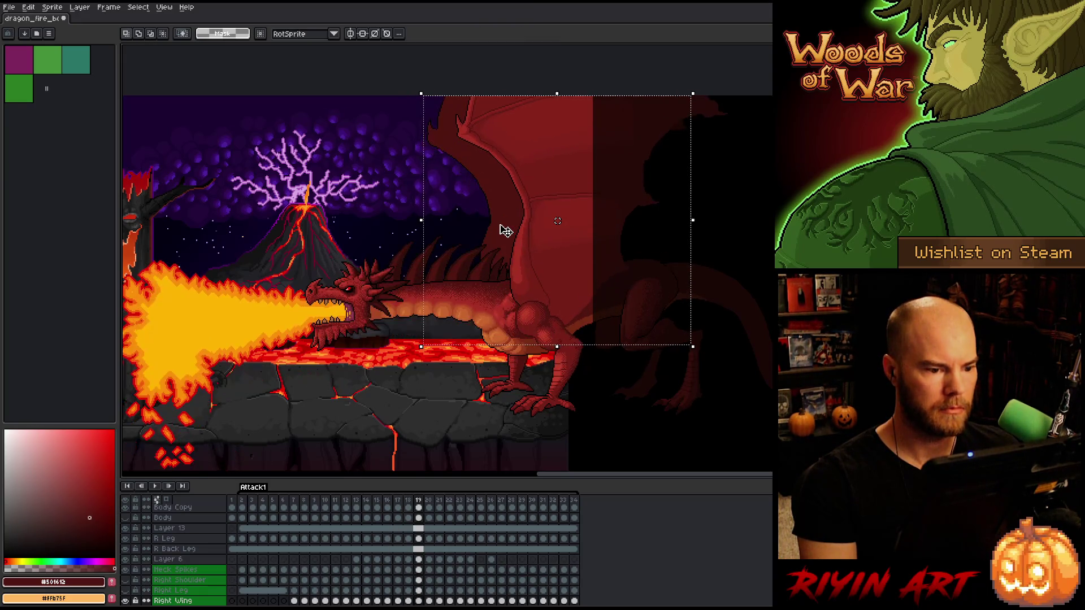
{"action": "key", "text": "Left"}
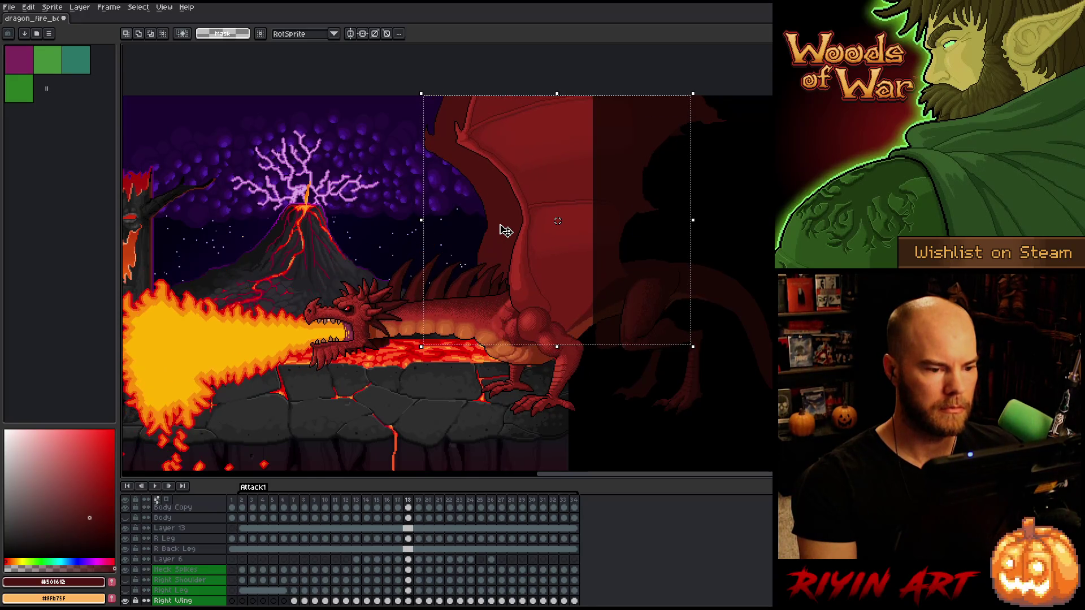
{"action": "key", "text": "Right"}
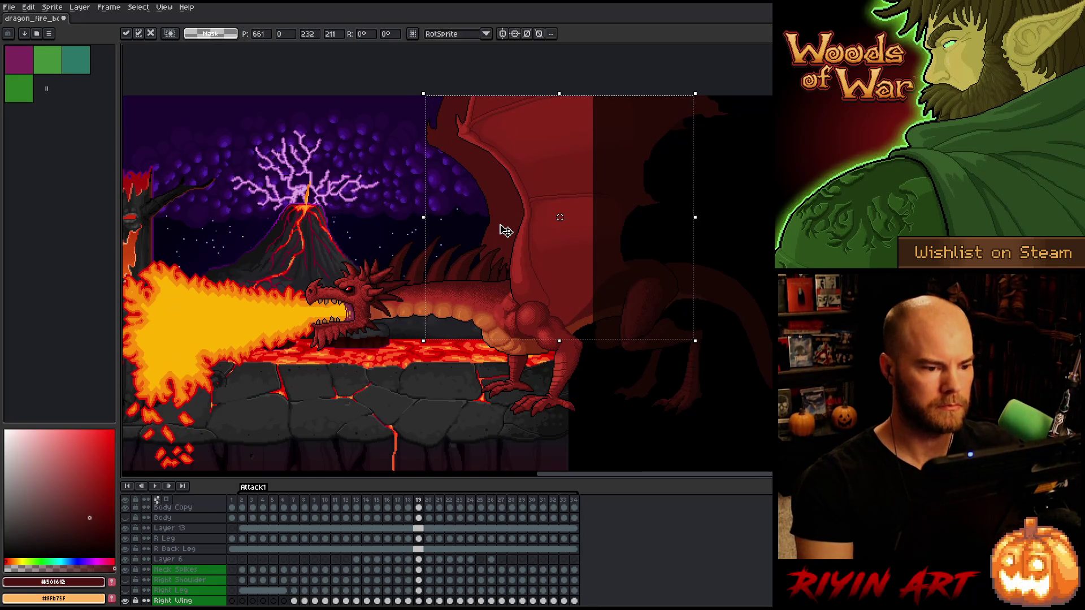
{"action": "key", "text": "Right"}
{"action": "key", "text": "Right"}
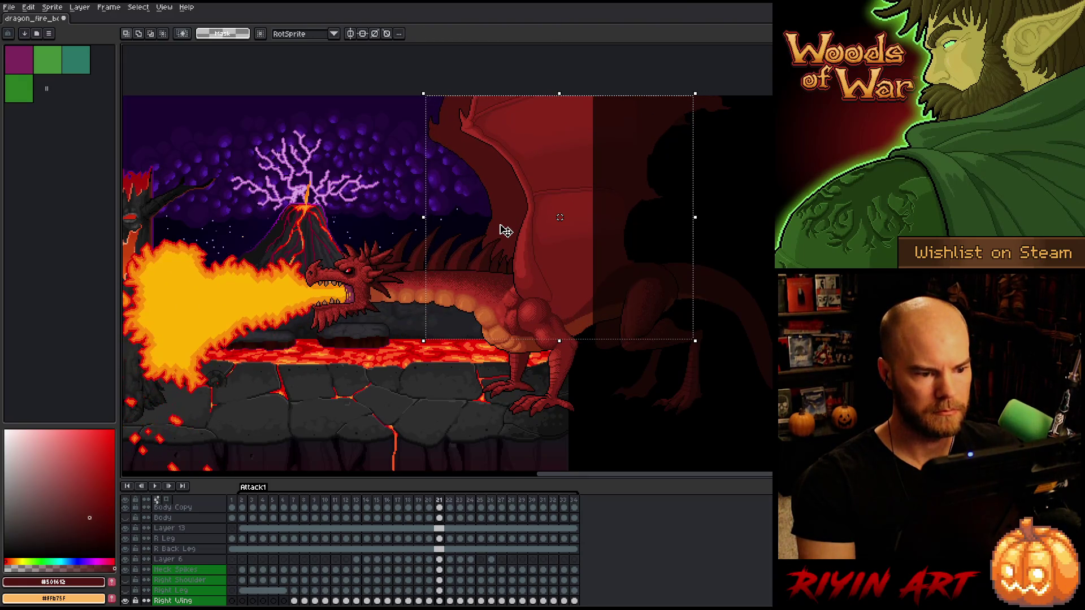
{"action": "key", "text": "Right"}
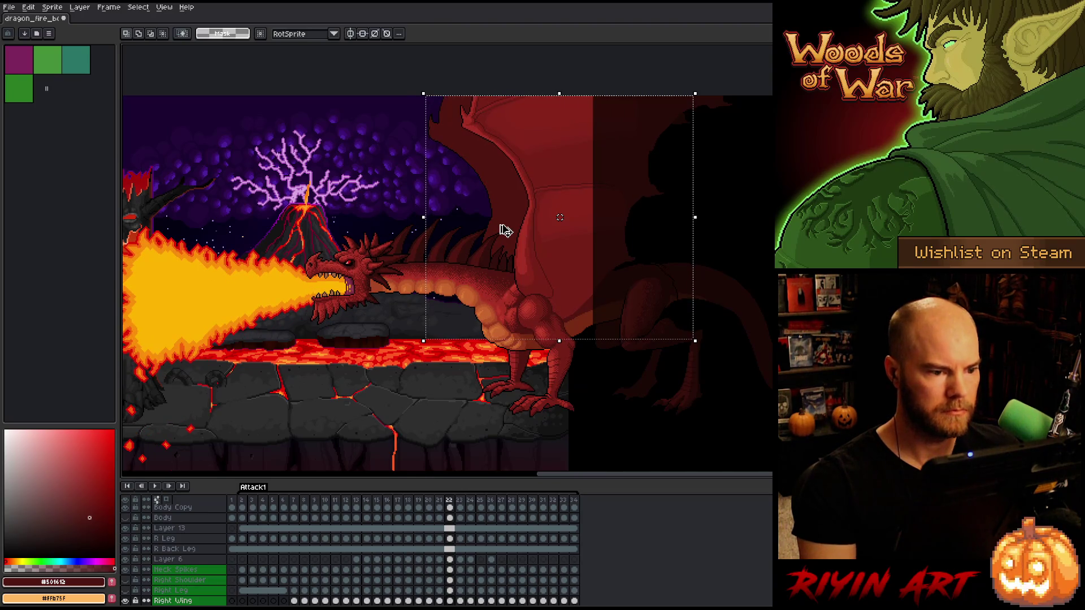
{"action": "key", "text": "Right"}
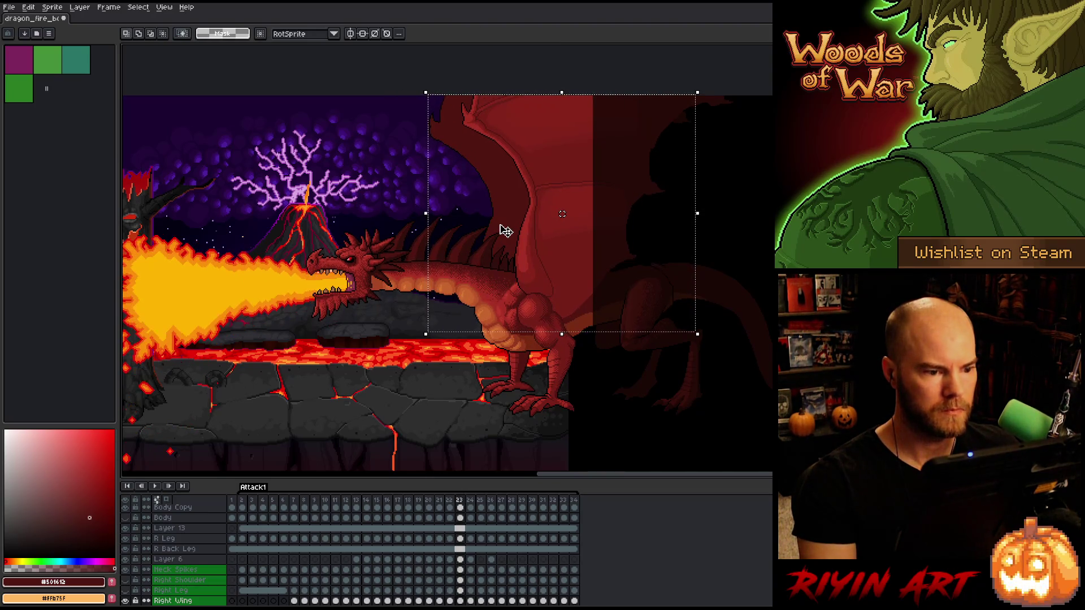
{"action": "key", "text": "Right"}
{"action": "key", "text": "Right"}
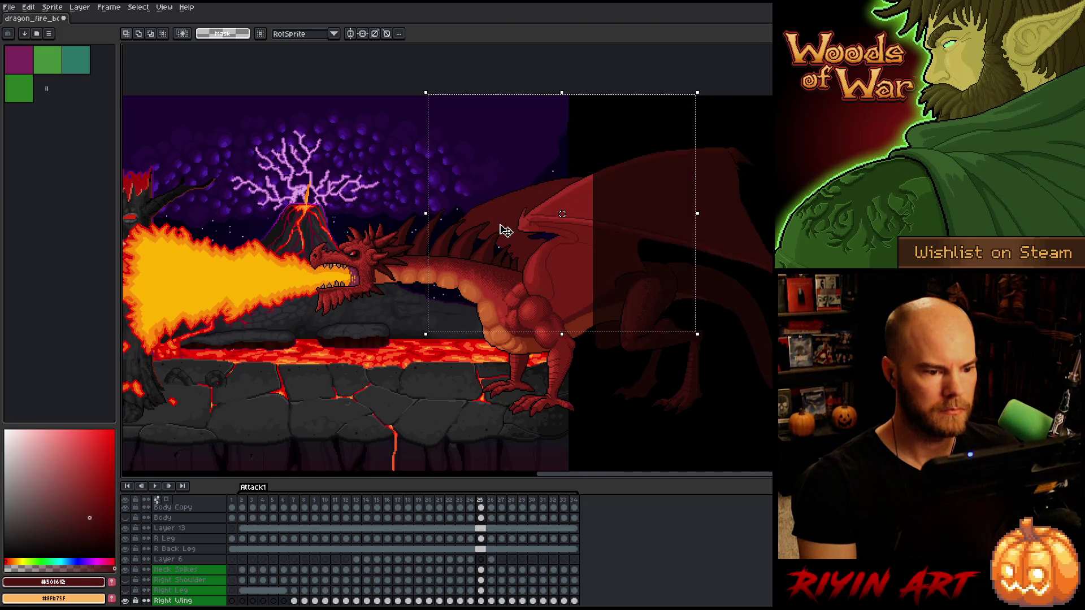
{"action": "key", "text": "ctrl+d"}
Lasso-select part of the right wing, jump to frame 27, and drop the selection
{"action": "key", "text": "q"}
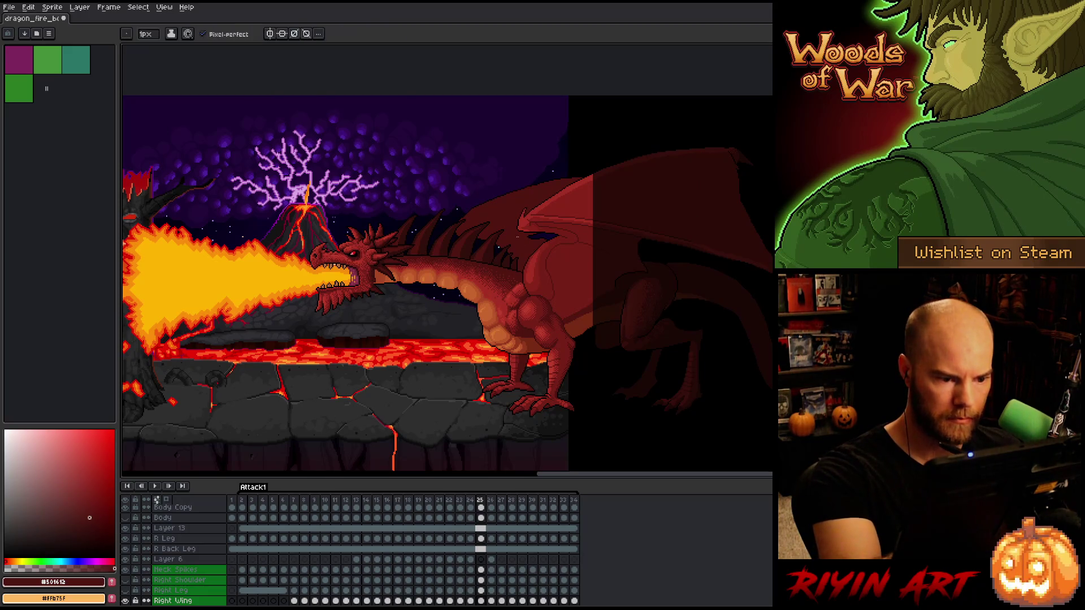
{"action": "mouse_move", "coordinate": [512, 215]}
{"action": "left_mouse_down"}
{"action": "mouse_move", "coordinate": [566, 263]}
{"action": "mouse_move", "coordinate": [600, 199]}
{"action": "mouse_move", "coordinate": [513, 215]}
{"action": "left_mouse_up"}
{"action": "key", "text": "b"}
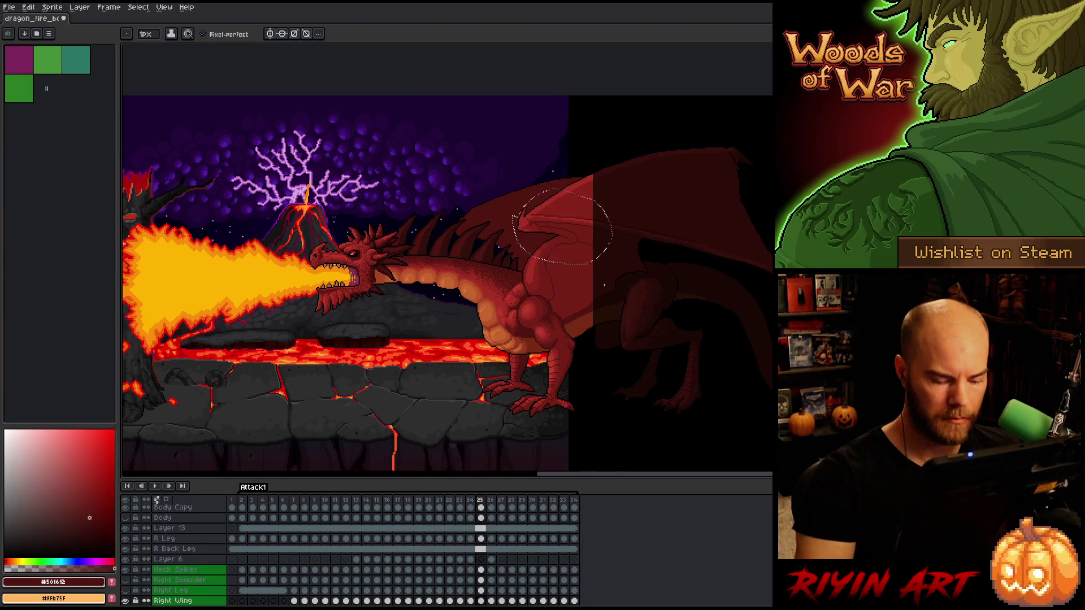
{"action": "key", "text": "period"}
{"action": "key", "text": "period"}
{"action": "key", "text": "v"}
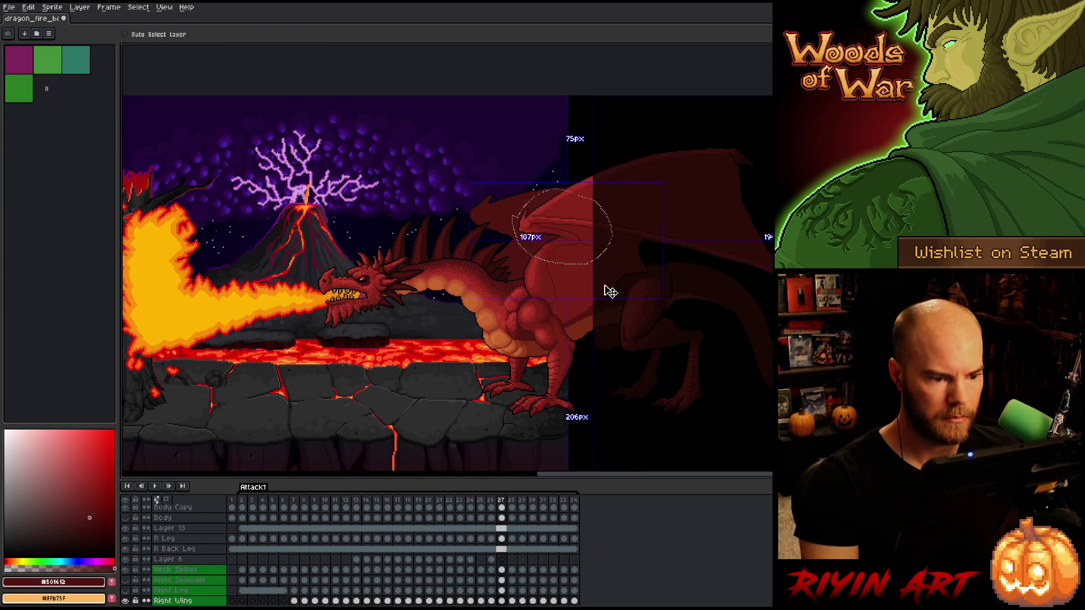
{"action": "key", "text": "ctrl+d"}
Advance through frames 28–30, flipping between 29 and 30 to compare the wing
{"action": "key", "text": "period"}
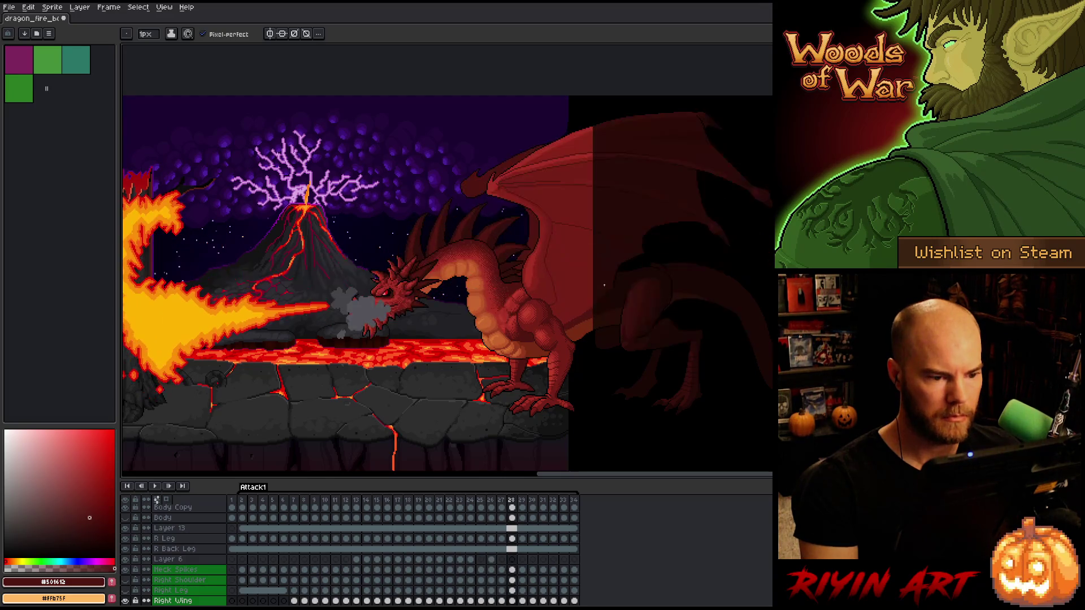
{"action": "key", "text": "period"}
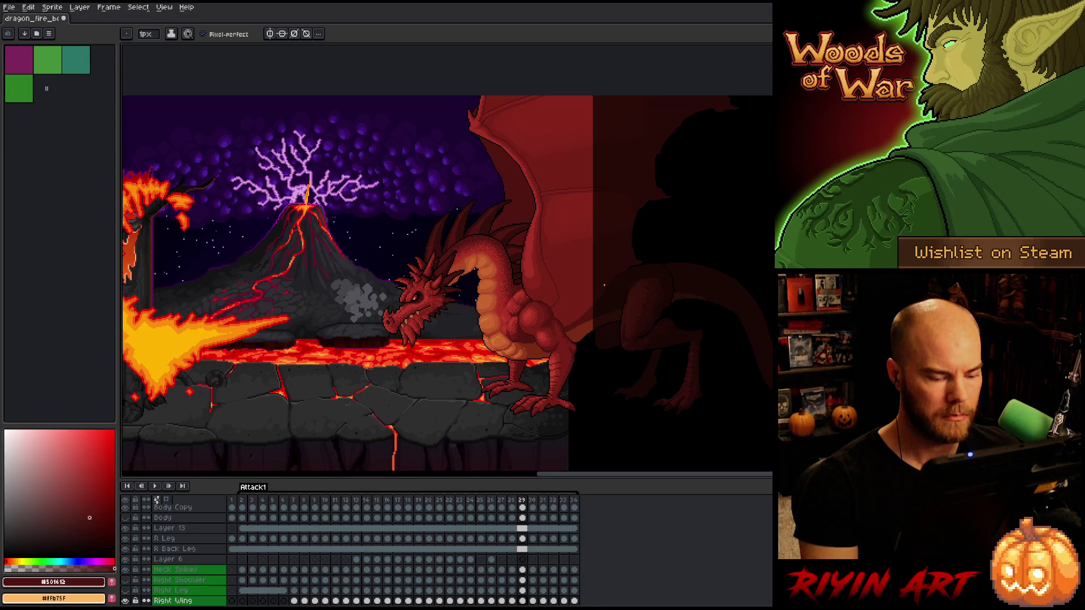
{"action": "key", "text": "period"}
{"action": "key", "text": "comma"}
{"action": "key", "text": "period"}
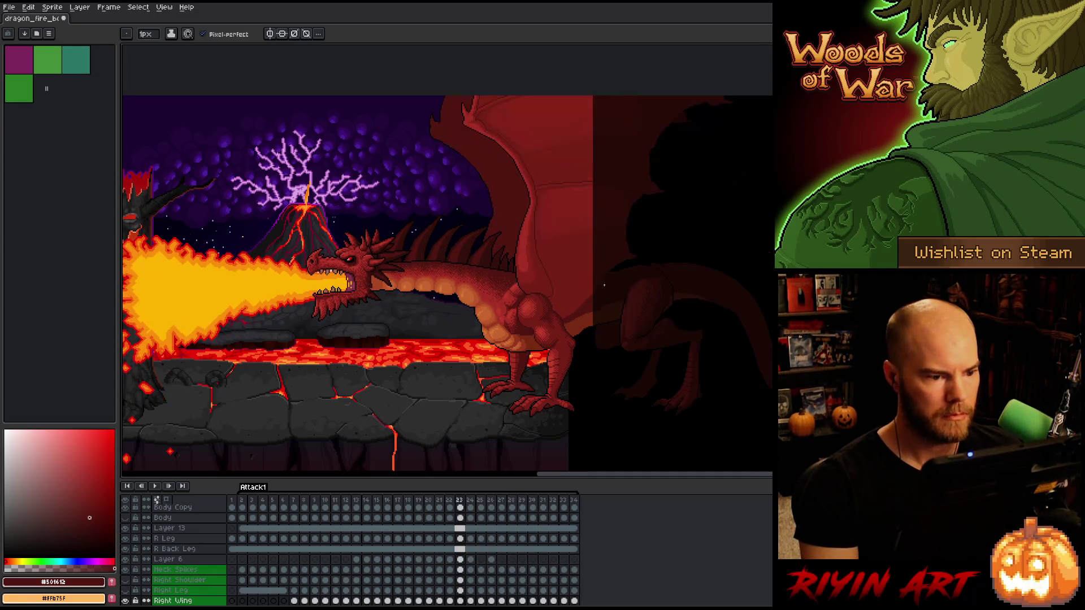
Make Right Wing active, play the animation, then solo that layer on frame 31
{"action": "left_click", "coordinate": [460, 539]}
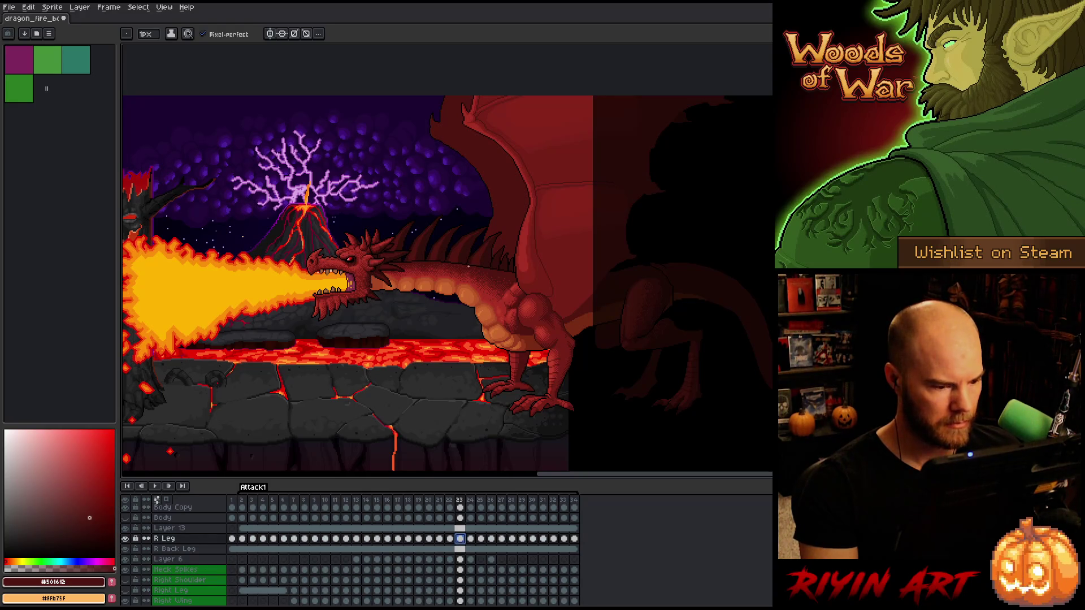
{"action": "key", "text": "v"}
{"action": "left_click", "coordinate": [510, 188]}
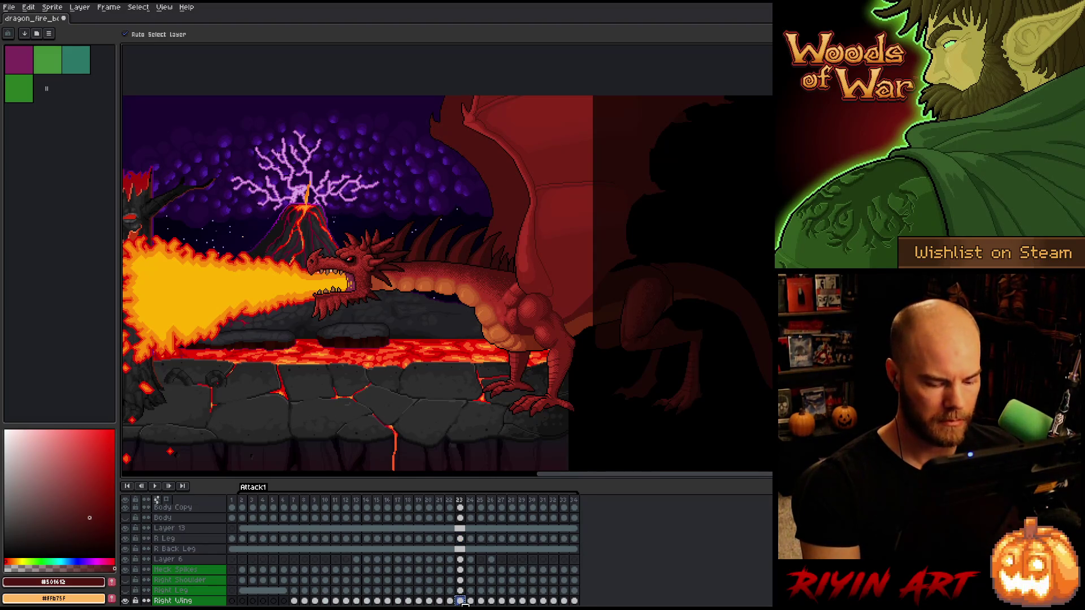
{"action": "key", "text": "Return"}
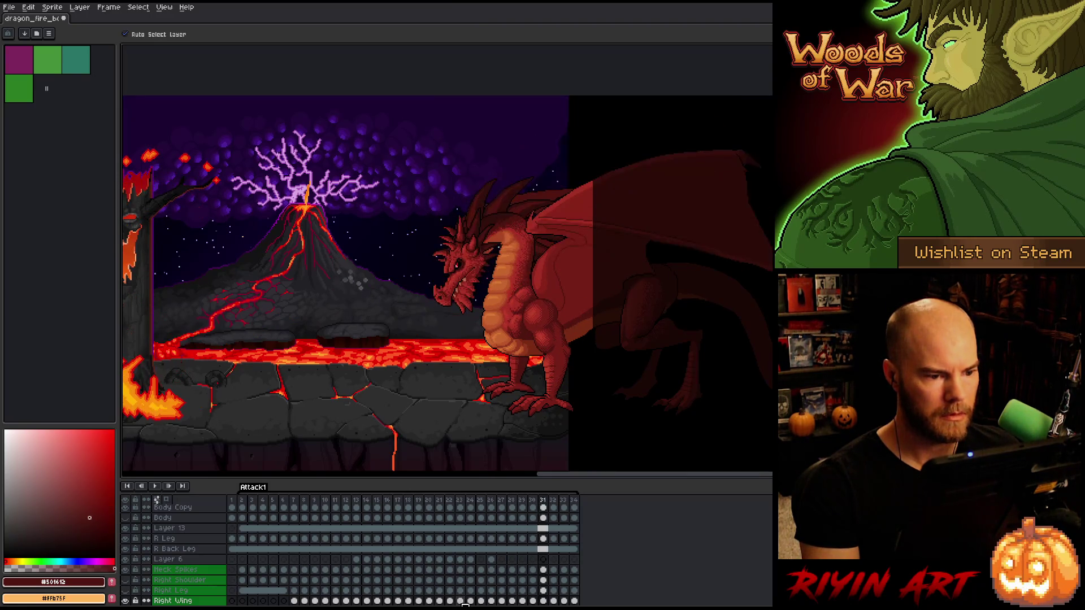
{"action": "key", "text": "comma"}
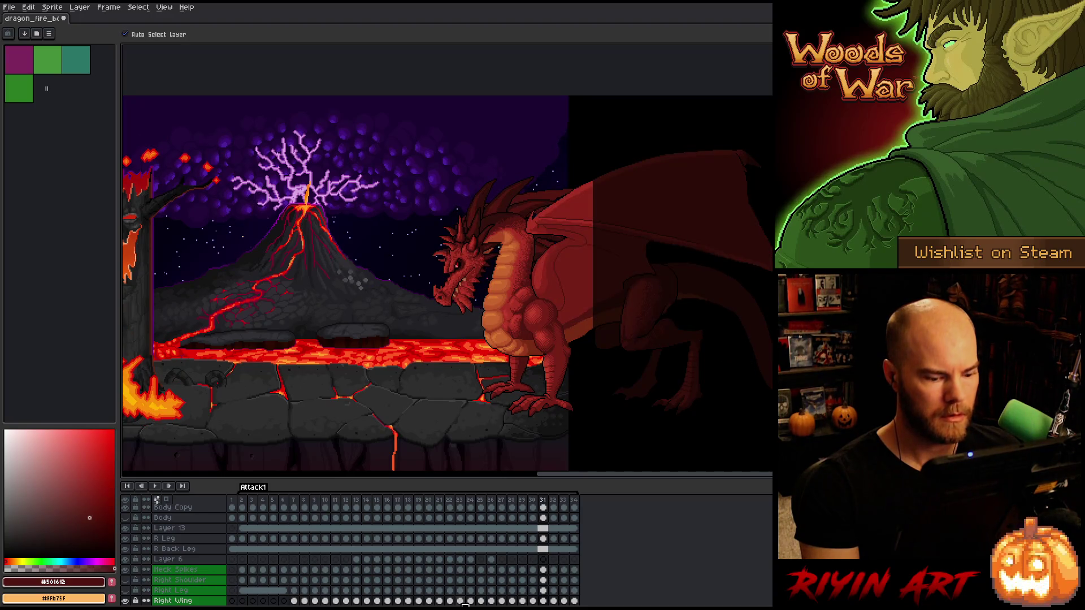
{"action": "left_click", "coordinate": [127, 601], "text": "alt"}
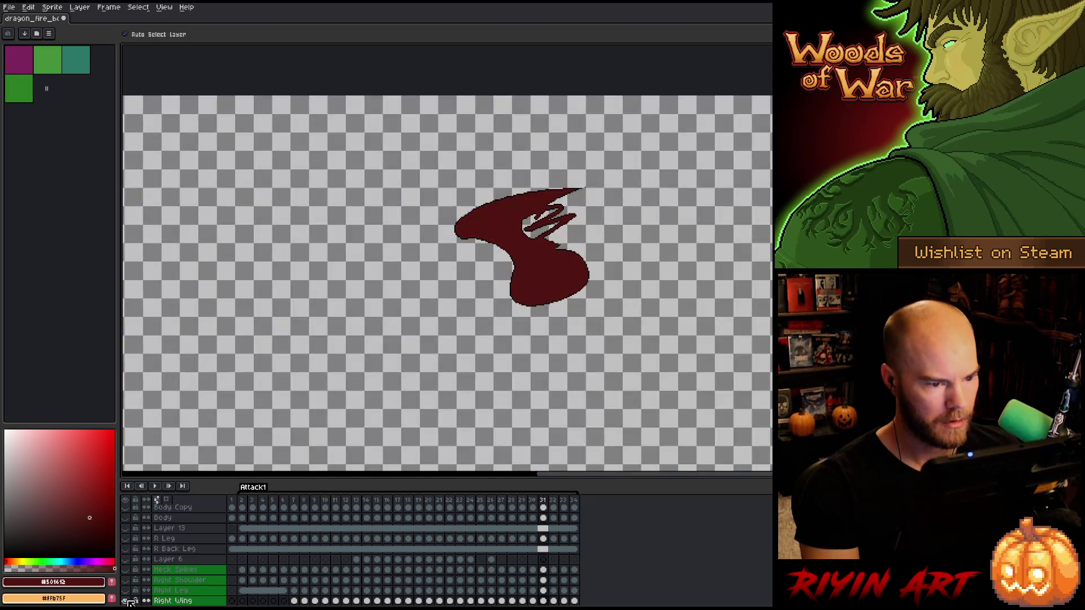
{"action": "left_click", "coordinate": [542, 601]}
{"action": "key", "text": "m"}
{"action": "left_click_drag", "start_coordinate": [536, 263], "coordinate": [519, 204]}
{"action": "mouse_move", "coordinate": [585, 193]}
{"action": "left_mouse_down"}
{"action": "mouse_move", "coordinate": [602, 218]}
{"action": "mouse_move", "coordinate": [546, 286]}
{"action": "left_mouse_up"}
{"action": "key", "text": "f"}
{"action": "key", "text": "b"}
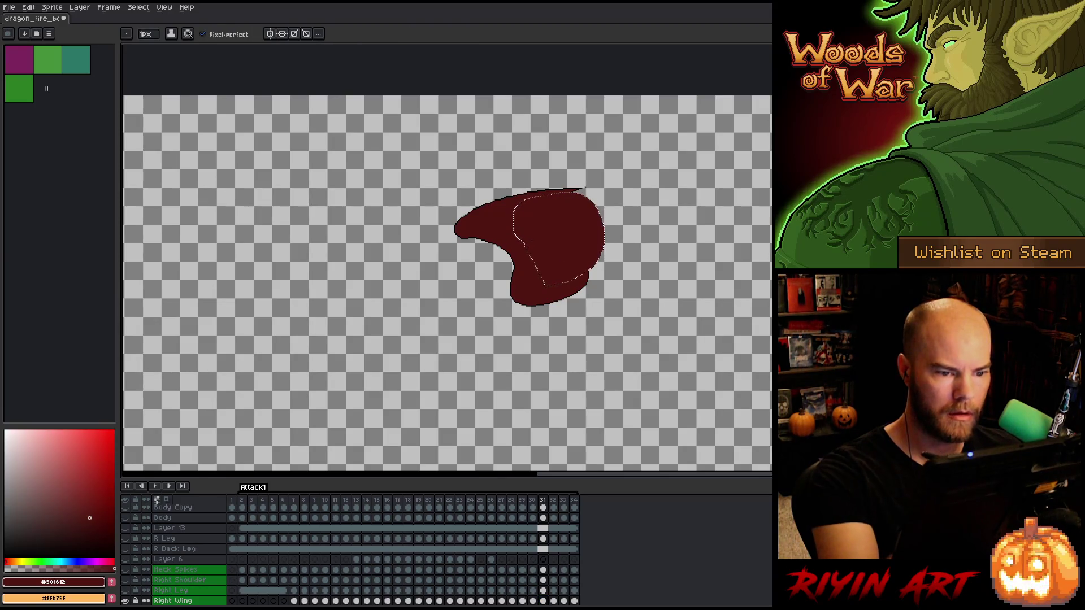
{"action": "key", "text": "period"}
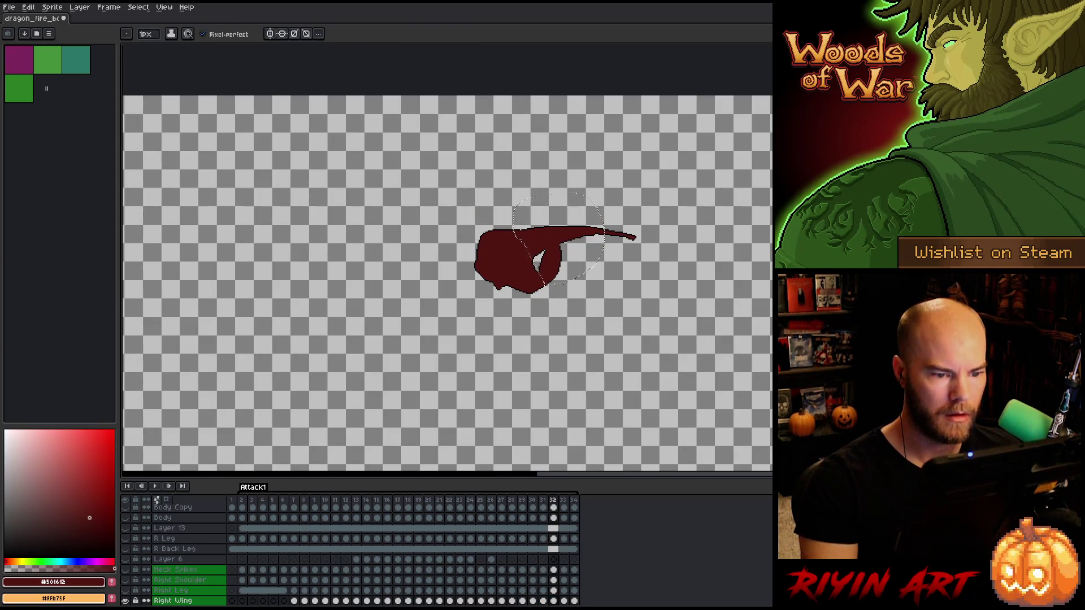
{"action": "key", "text": "v"}
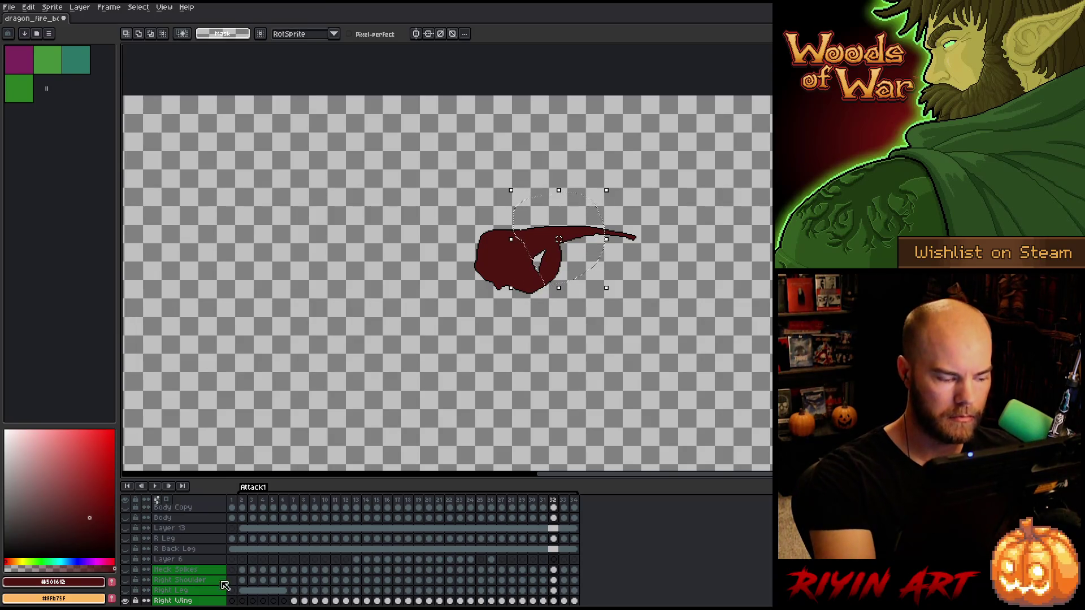
{"action": "left_click", "coordinate": [125, 601], "text": "alt"}
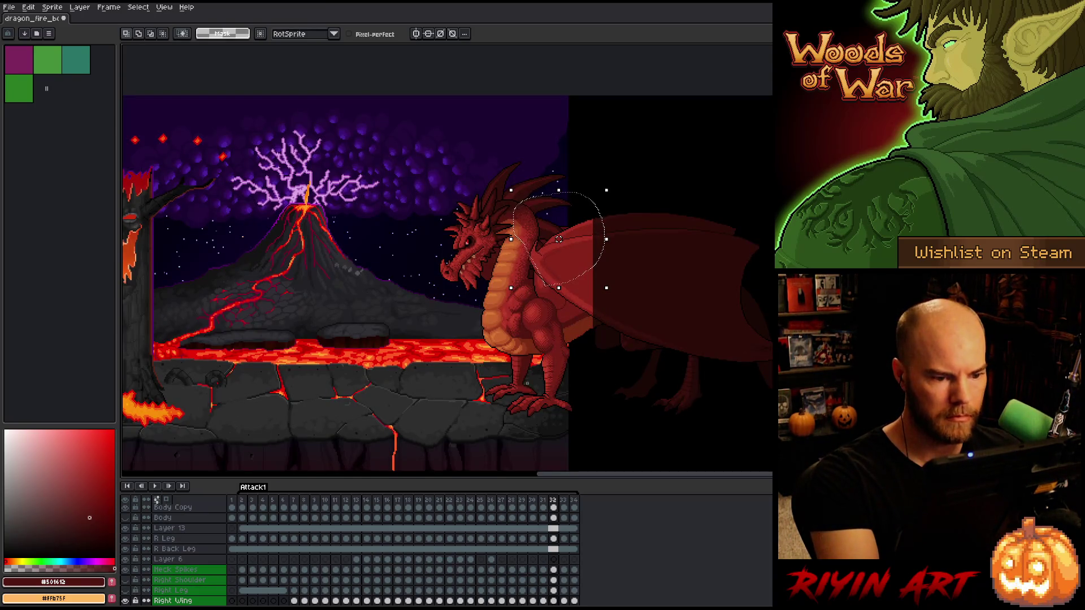
{"action": "left_click", "coordinate": [125, 600], "text": "alt"}
{"action": "left_click", "coordinate": [125, 600], "text": "alt"}
{"action": "left_click", "coordinate": [125, 601], "text": "alt"}
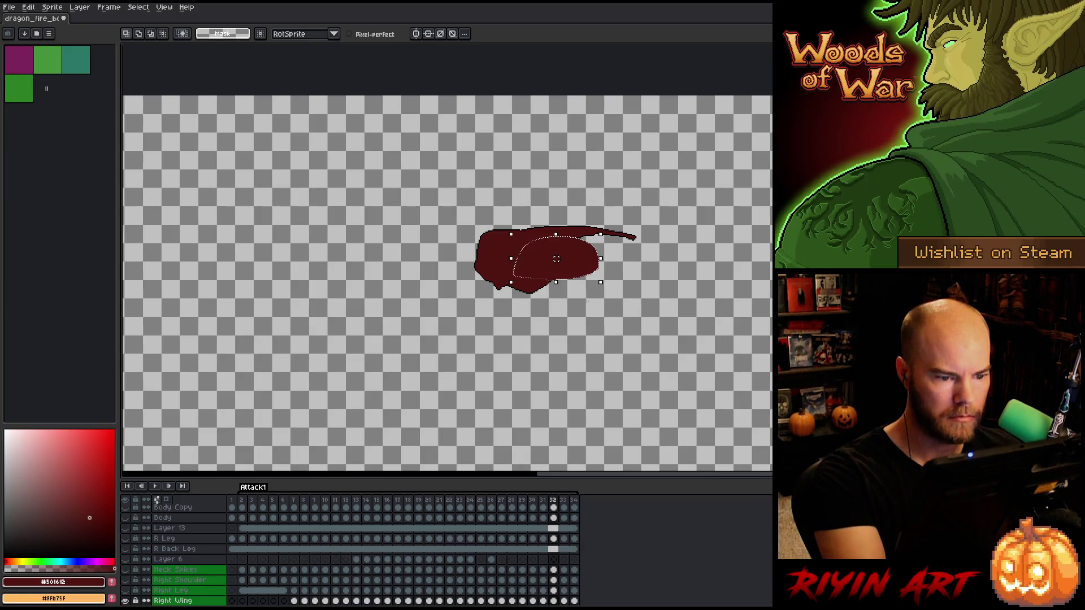
{"action": "left_click", "coordinate": [124, 601], "text": "alt"}
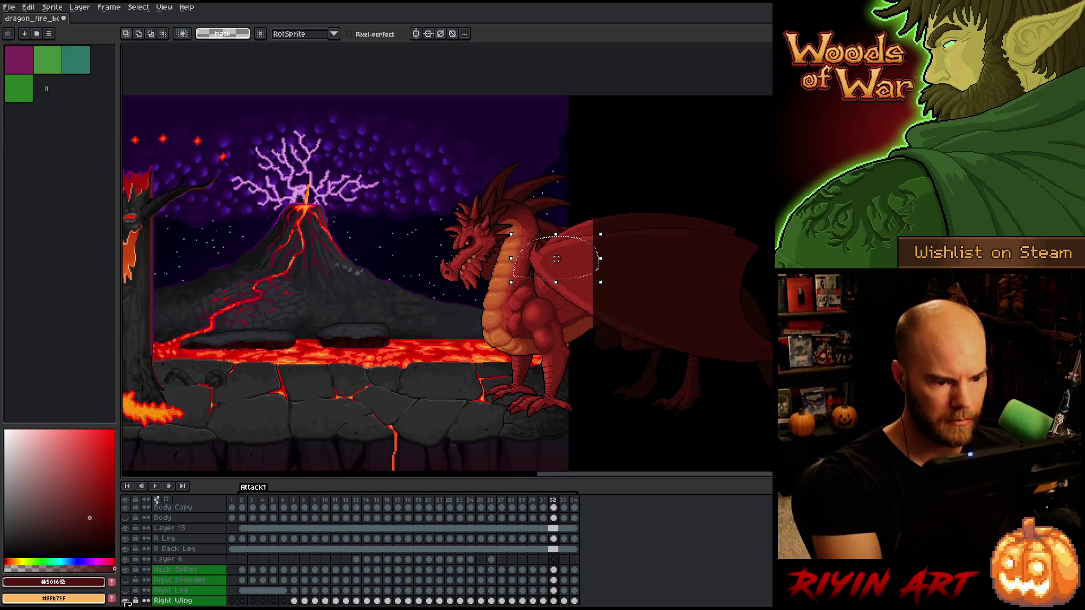
Move to the next Attack1 frame and repeatedly solo the Right Wing to compare it with the scene
{"action": "key", "text": "Right"}
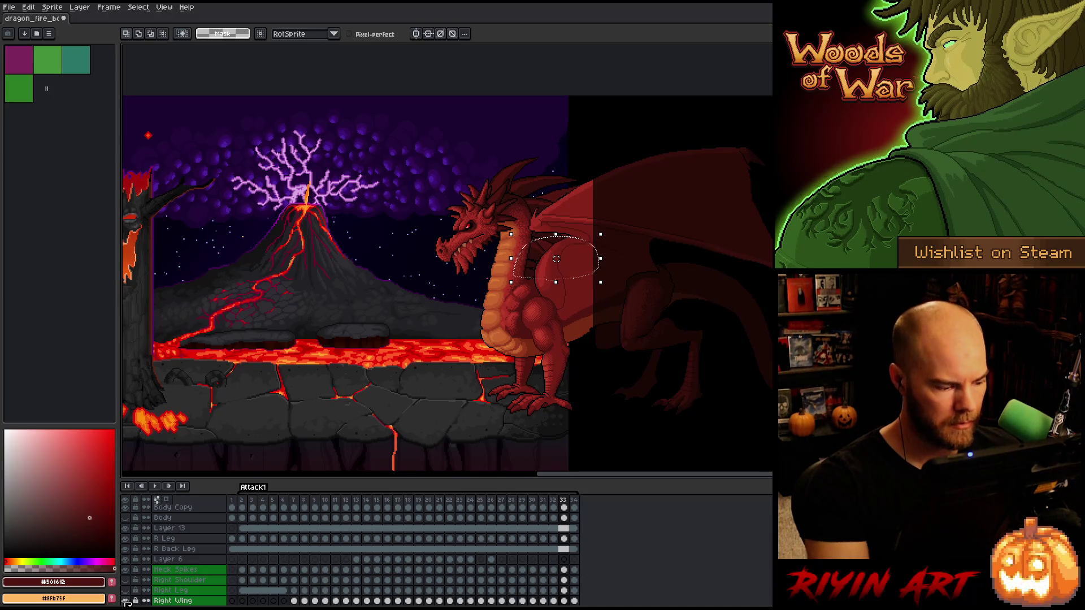
{"action": "left_click", "coordinate": [125, 601], "text": "alt"}
{"action": "left_click", "coordinate": [124, 601], "text": "alt"}
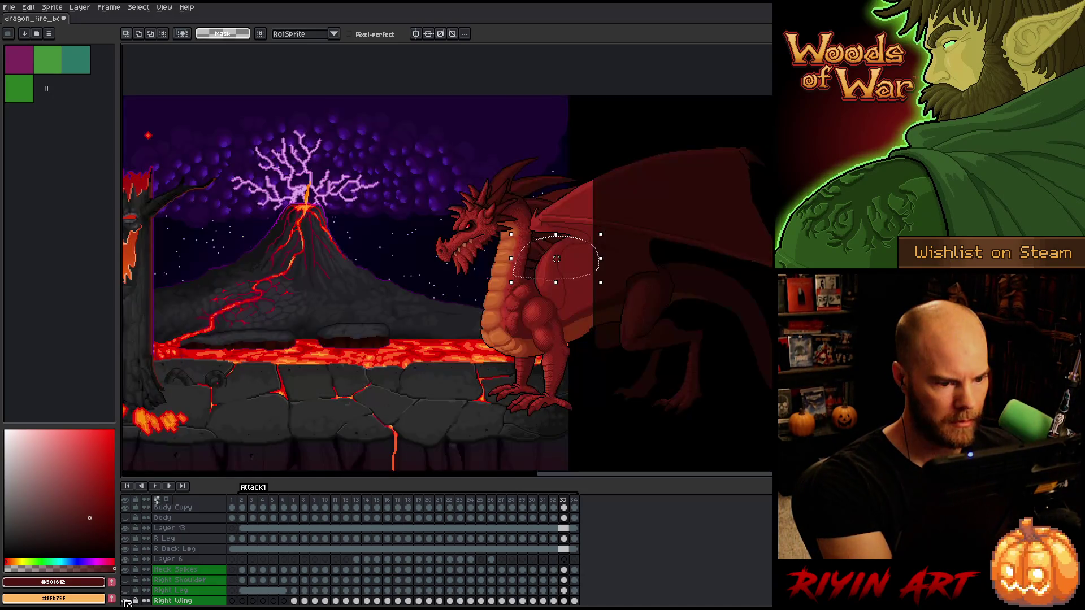
{"action": "left_click", "coordinate": [126, 602], "text": "alt"}
{"action": "left_click", "coordinate": [126, 602], "text": "alt"}
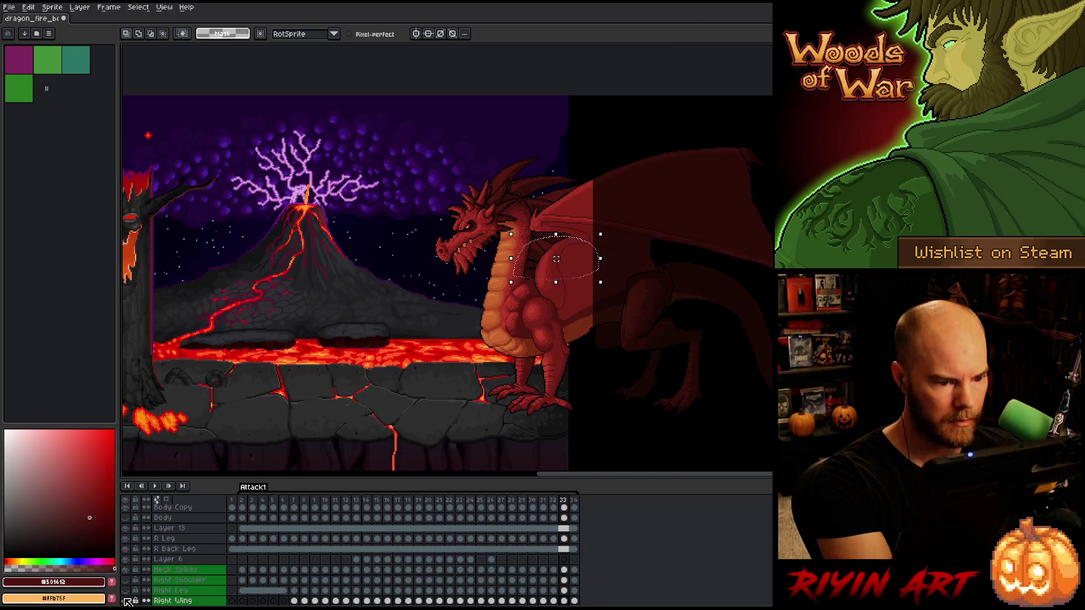
{"action": "left_click", "coordinate": [126, 602], "text": "alt"}
{"action": "left_click", "coordinate": [126, 602], "text": "alt"}
{"action": "left_click", "coordinate": [126, 602], "text": "alt"}
{"action": "left_click", "coordinate": [126, 602], "text": "alt"}
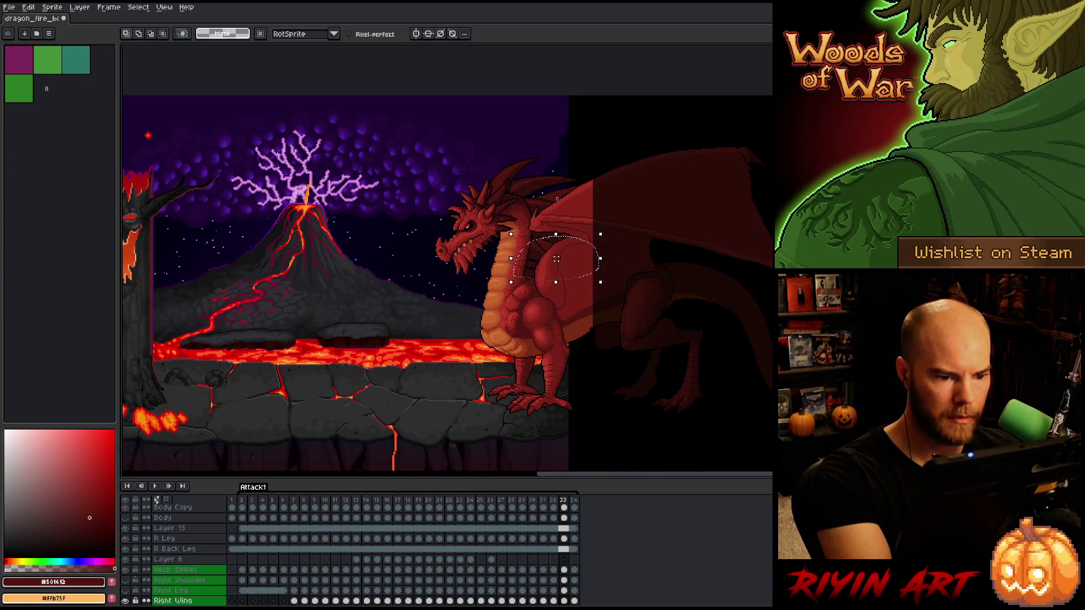
{"action": "left_click_drag", "start_coordinate": [560, 199], "coordinate": [559, 198]}
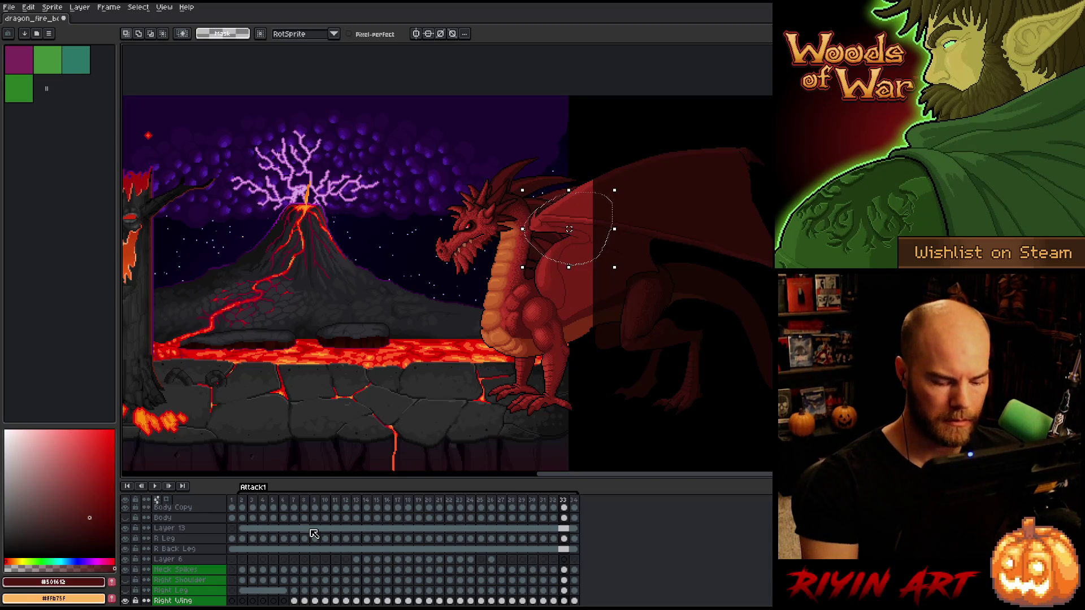
Advance through Attack1, looping back to the first frame and making the Right Wing visible again
{"action": "key", "text": "period"}
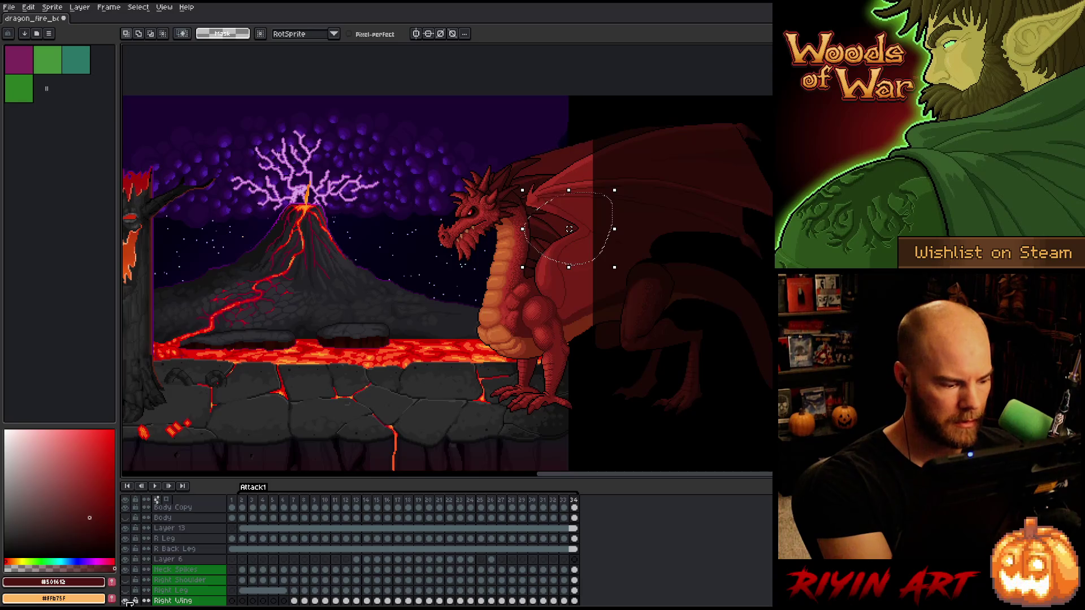
{"action": "left_click", "coordinate": [126, 601], "text": "alt"}
{"action": "left_click", "coordinate": [126, 601], "text": "alt"}
{"action": "key", "text": "period"}
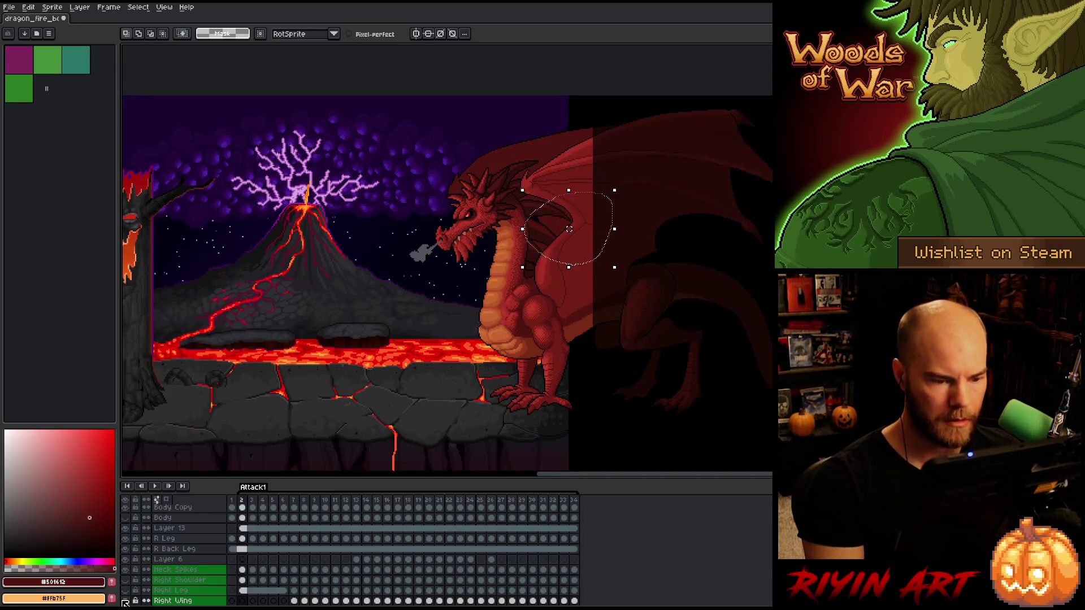
{"action": "left_click", "coordinate": [124, 601]}
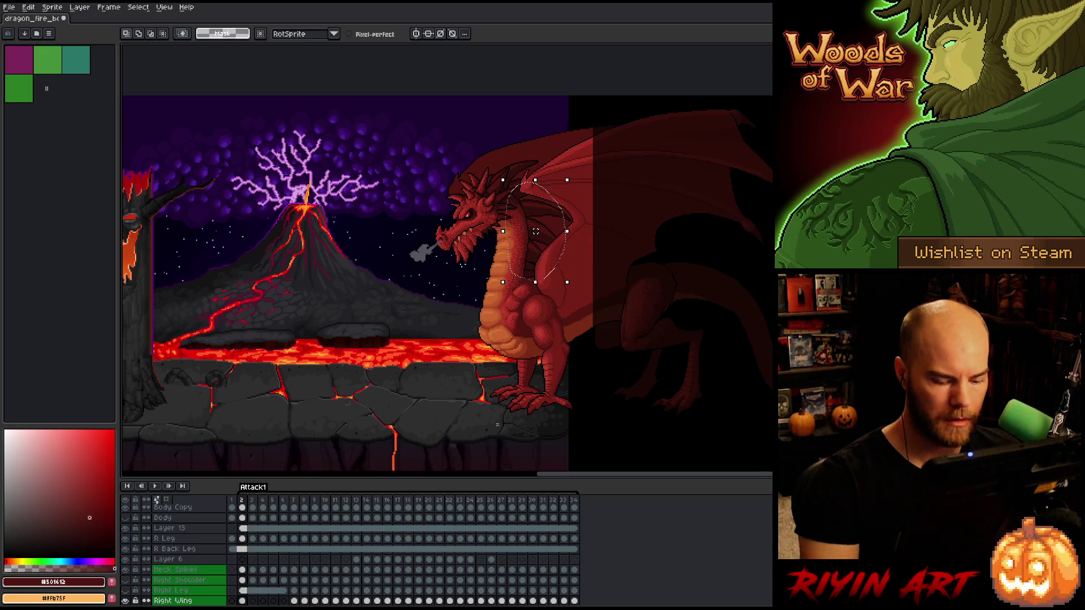
{"action": "key", "text": "period"}
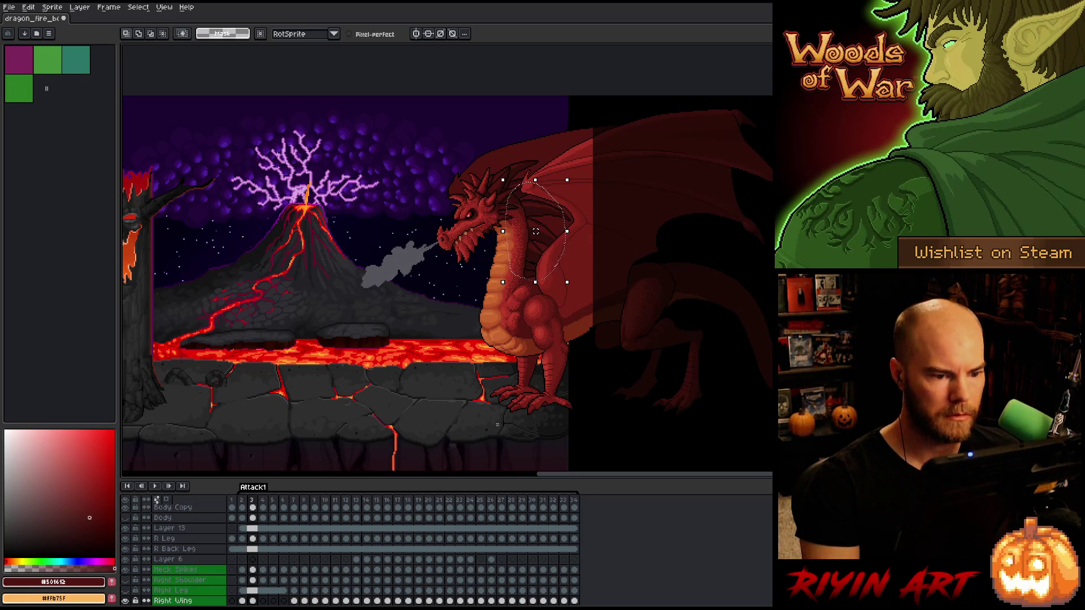
{"action": "key", "text": "period"}
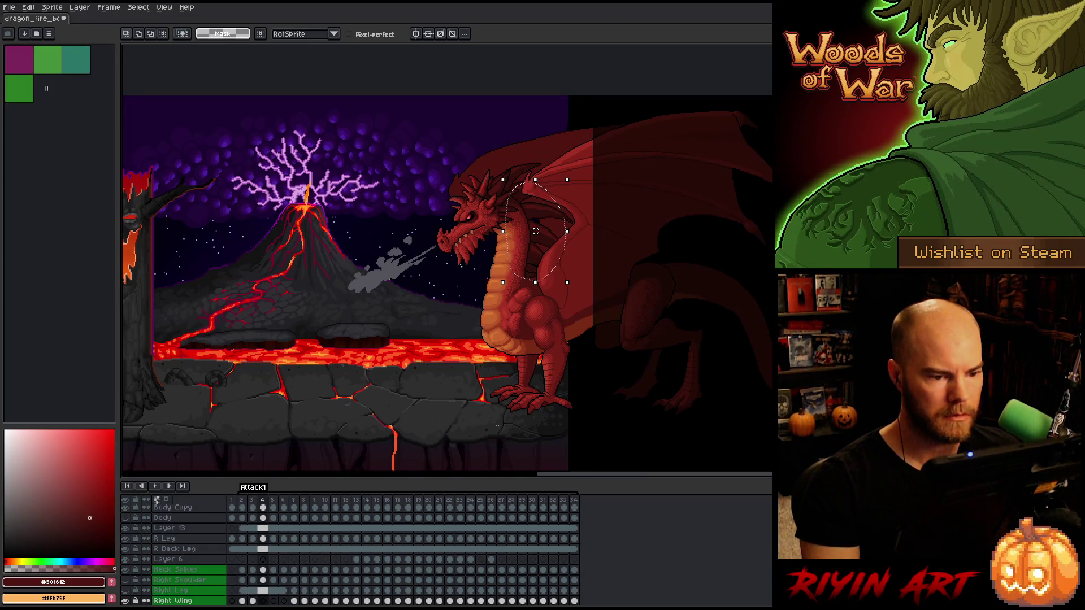
{"action": "key", "text": "period"}
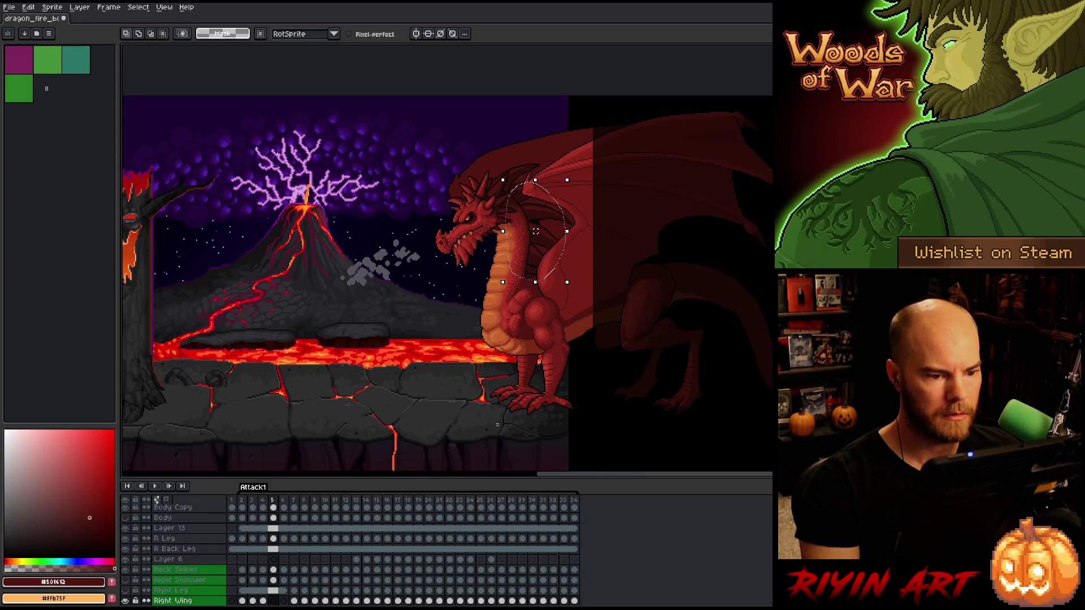
{"action": "key", "text": "period"}
{"action": "key", "text": "period"}
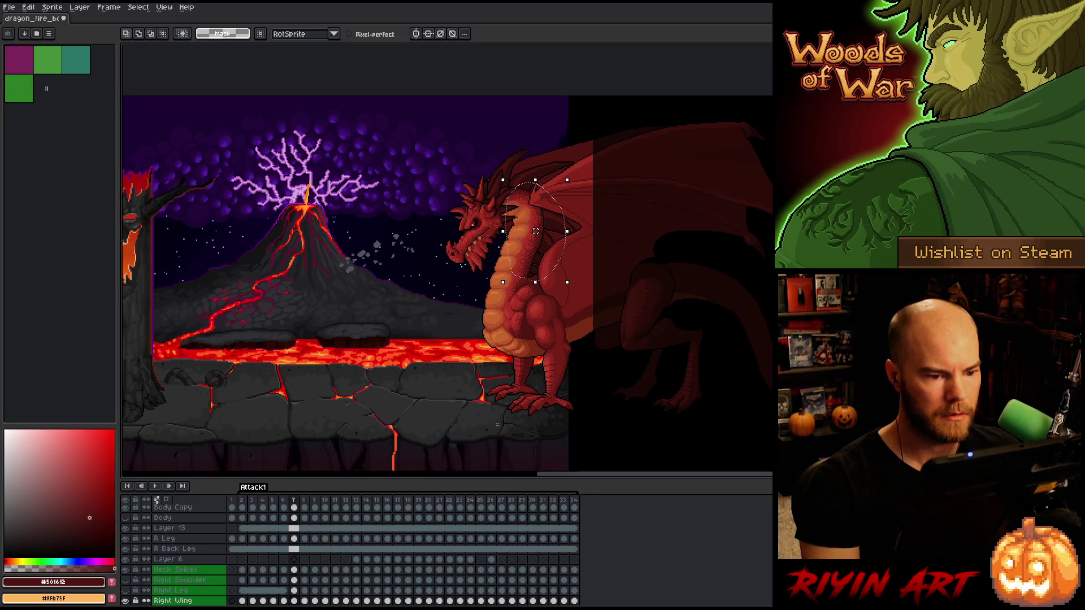
{"action": "key", "text": "period"}
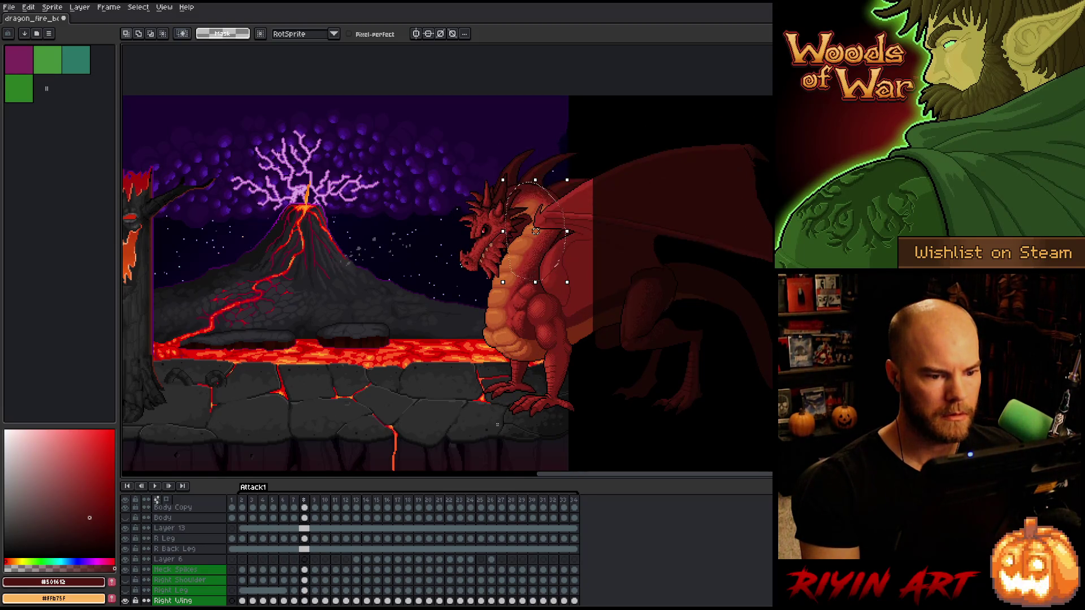
{"action": "key", "text": "period"}
{"action": "key", "text": "period"}
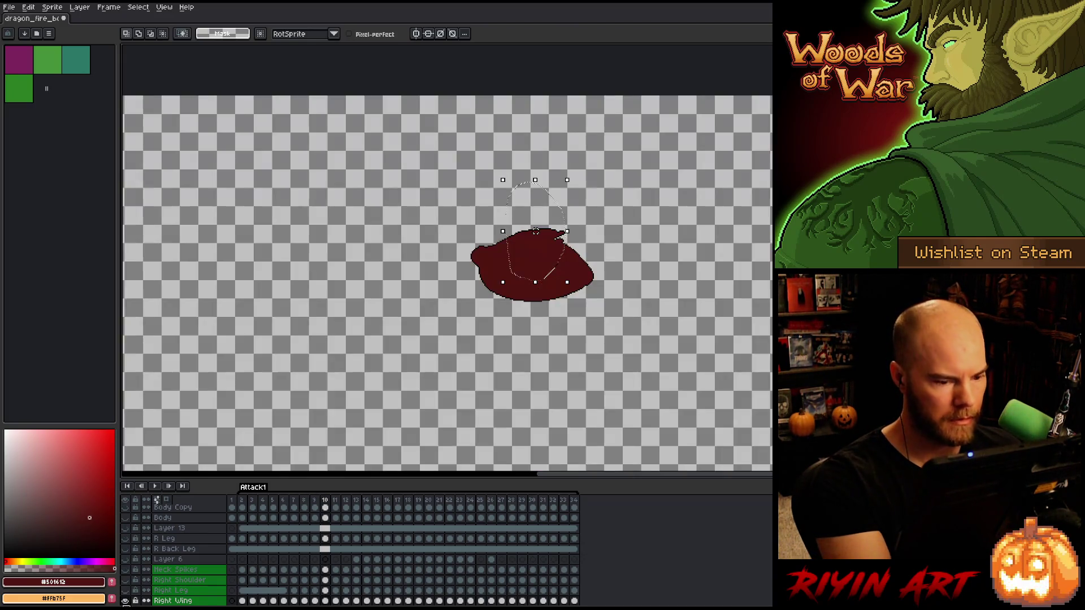
Keep stepping through the fire-breath frames, briefly soloing the right wing, and stop on frame 28
{"action": "left_click", "coordinate": [125, 601], "text": "alt"}
{"action": "left_click", "coordinate": [125, 601], "text": "alt"}
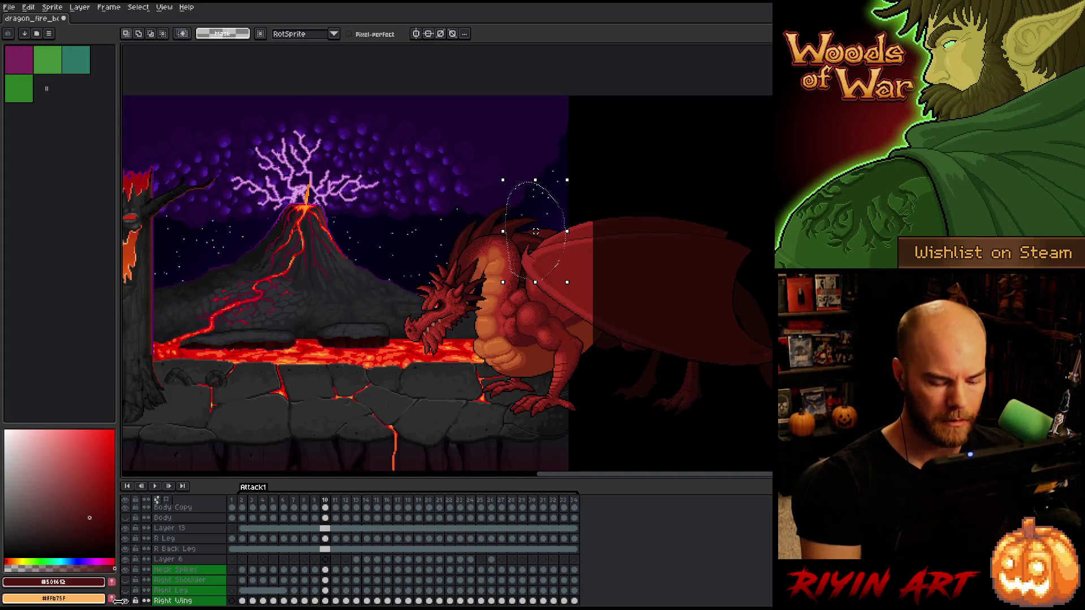
{"action": "key", "text": "period"}
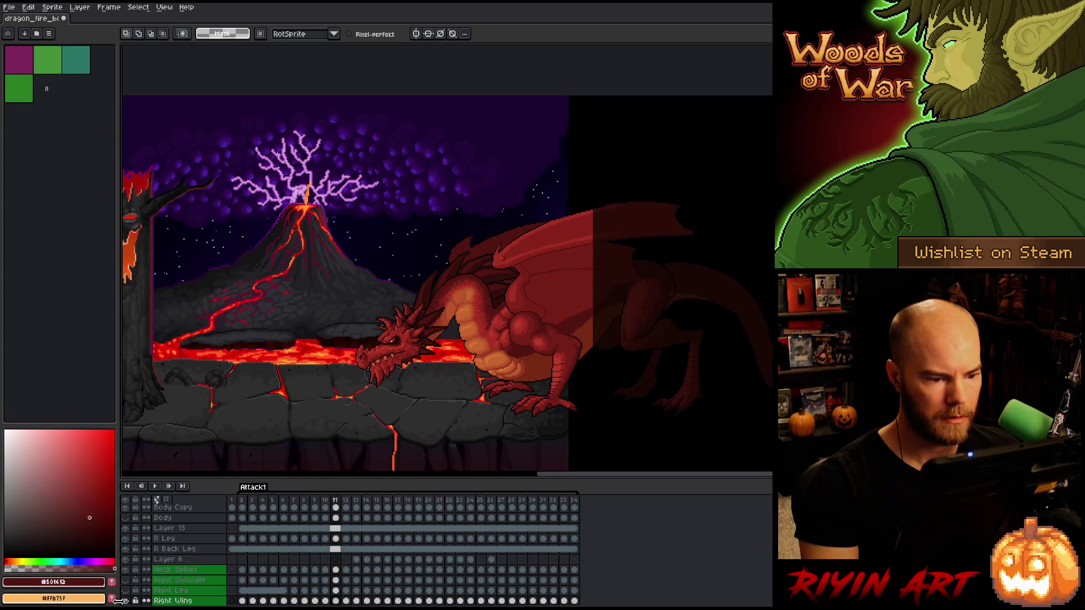
{"action": "left_click", "coordinate": [125, 601], "text": "alt"}
{"action": "left_click", "coordinate": [125, 601], "text": "alt"}
{"action": "key", "text": "period"}
{"action": "key", "text": "period"}
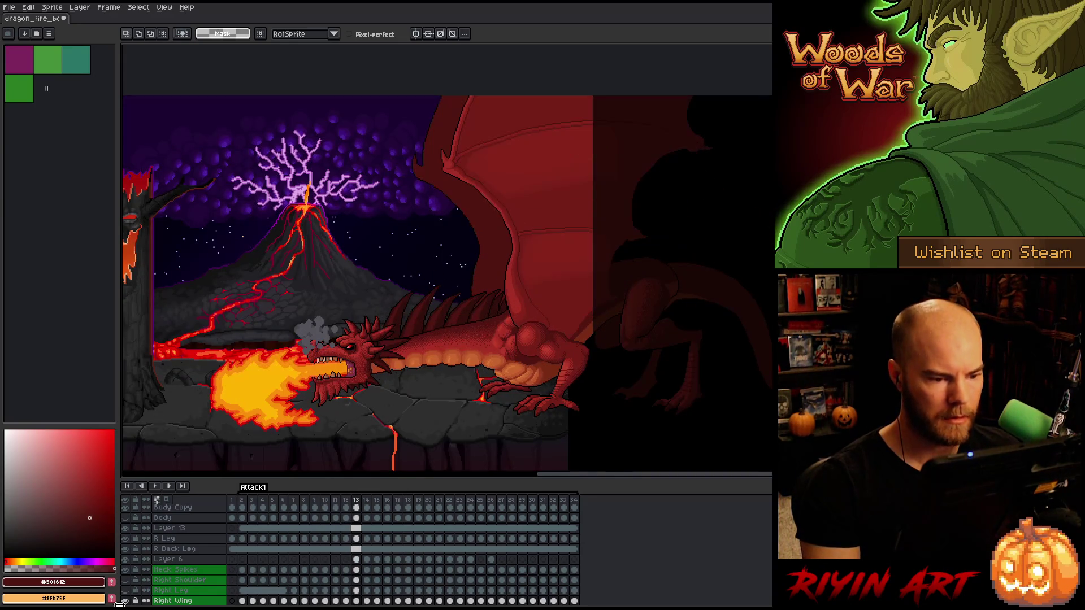
{"action": "key", "text": "period"}
{"action": "key", "text": "period"}
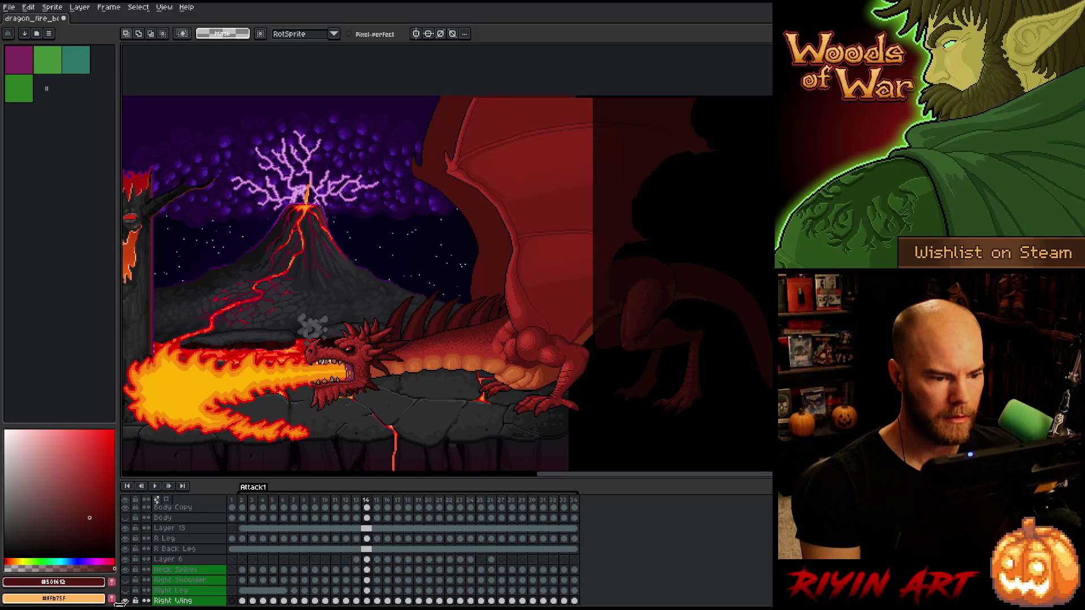
{"action": "key", "text": "period"}
{"action": "key", "text": "period"}
{"action": "key", "text": "period"}
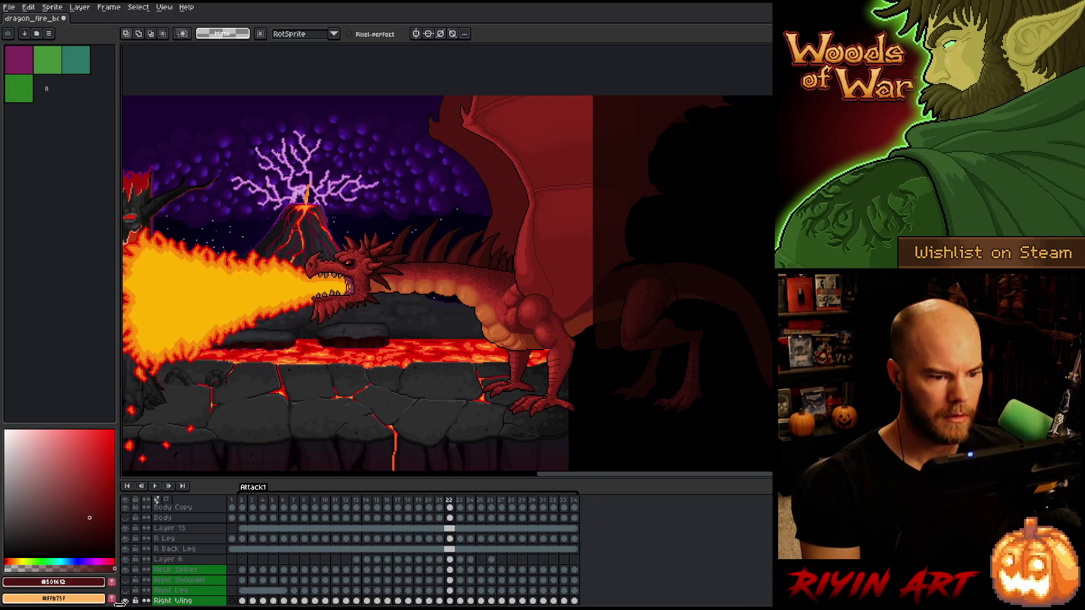
{"action": "key", "text": "period"}
{"action": "key", "text": "period"}
{"action": "key", "text": "period"}
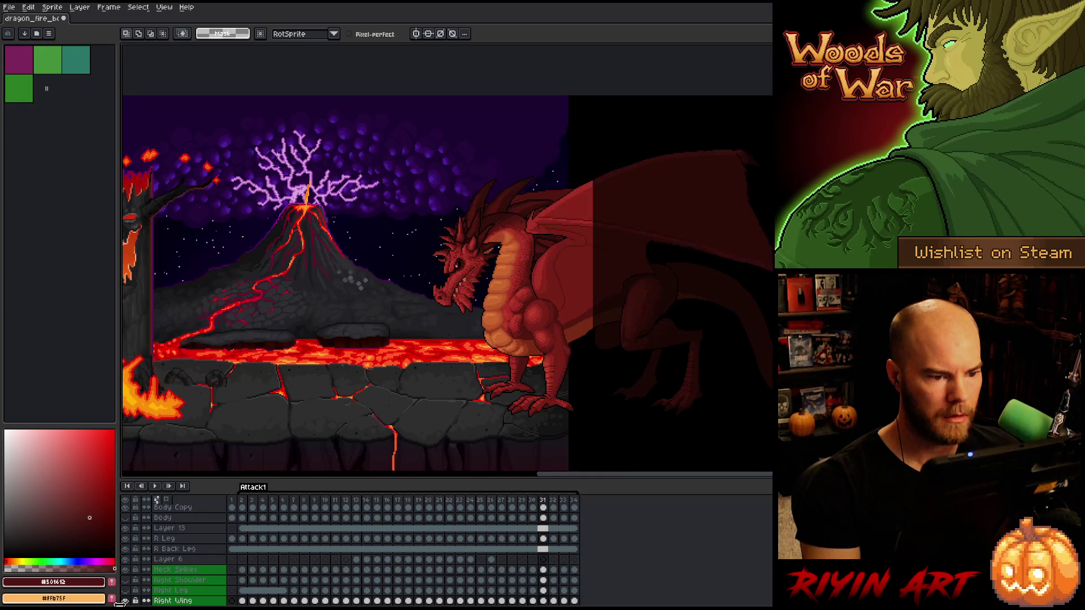
{"action": "key", "text": "comma"}
{"action": "key", "text": "comma"}
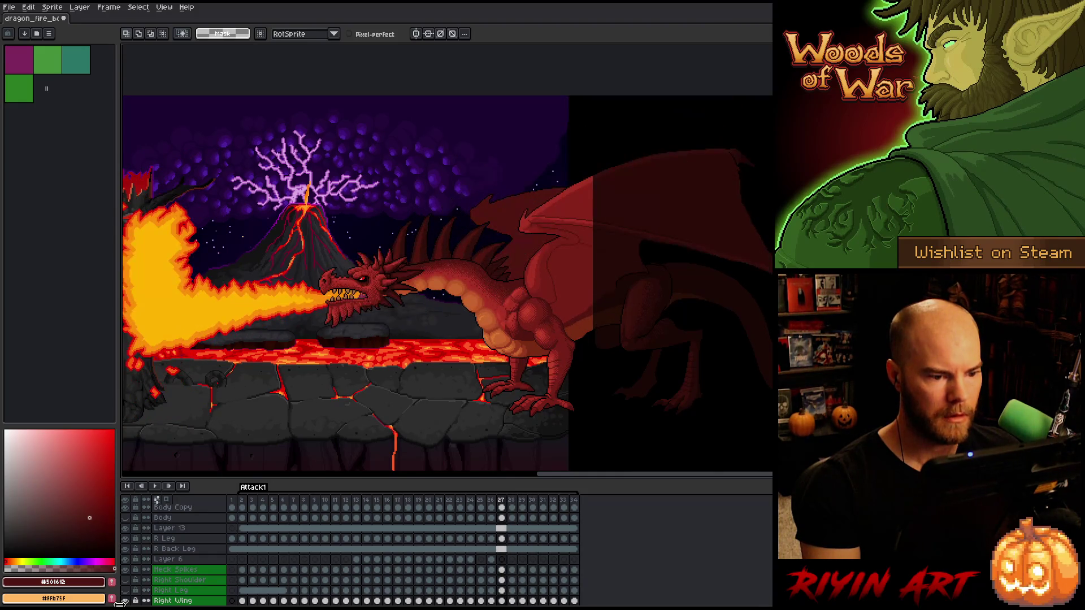
{"action": "key", "text": "period"}
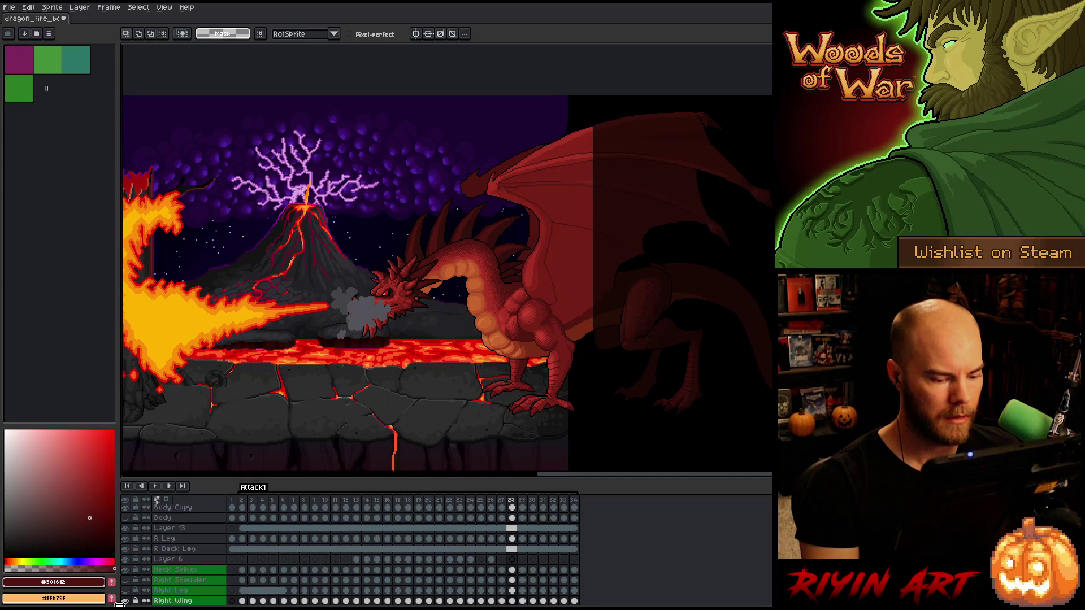
Solo the Right Wing, zoom in, and draw a black outline curve below the jaw
{"action": "left_click", "coordinate": [125, 601], "text": "alt"}
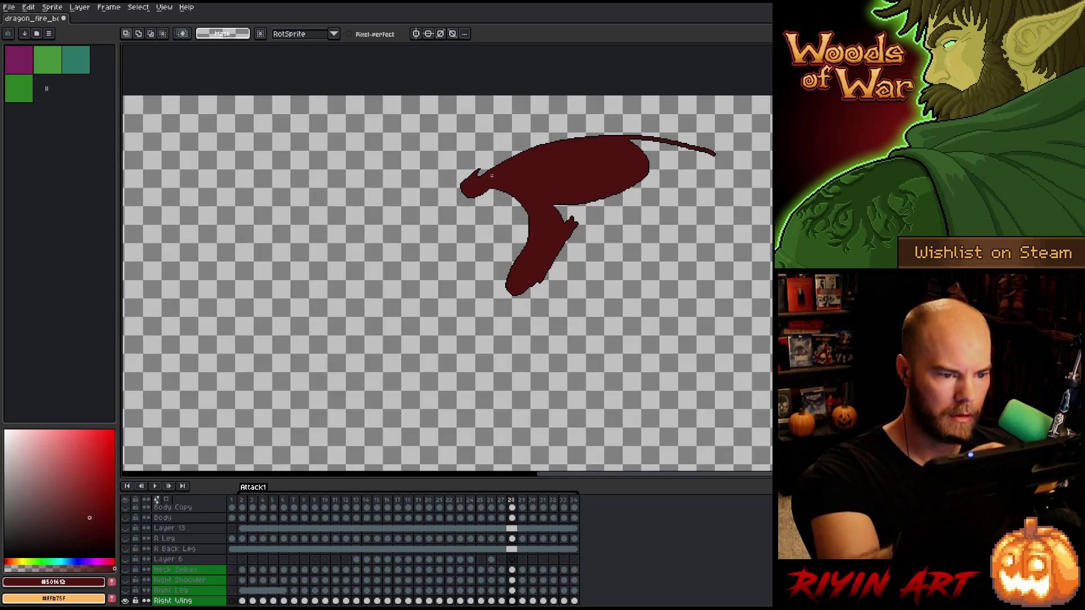
{"action": "scroll", "coordinate": [492, 176], "scroll_direction": "up", "scroll_amount": 3}
{"action": "key", "text": "i"}
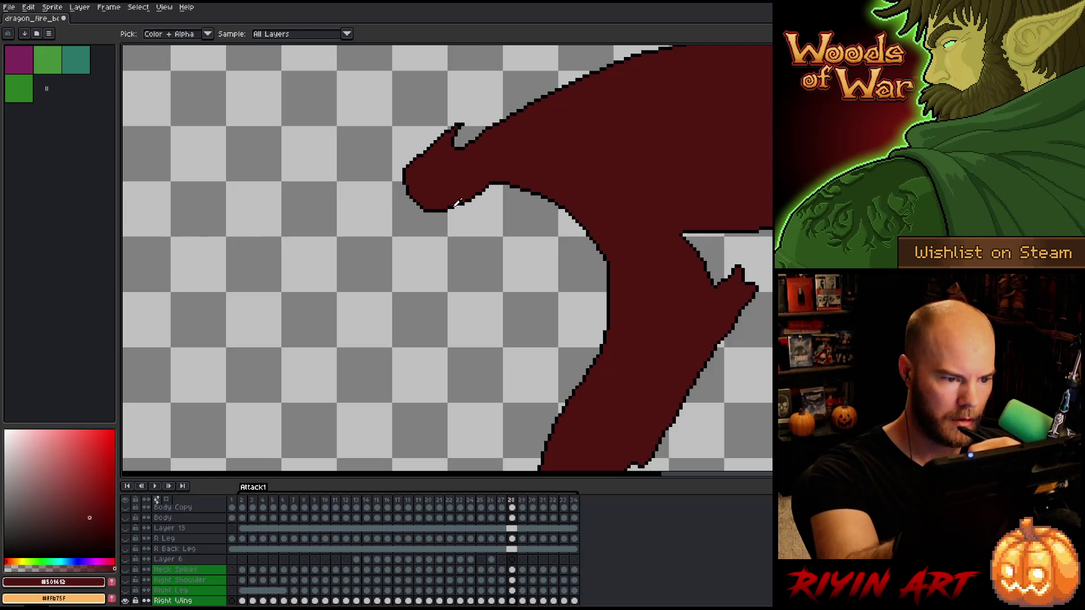
{"action": "left_click", "coordinate": [458, 203]}
{"action": "key", "text": "b"}
{"action": "mouse_move", "coordinate": [461, 207]}
{"action": "left_mouse_down"}
{"action": "mouse_move", "coordinate": [512, 229]}
{"action": "mouse_move", "coordinate": [567, 356]}
{"action": "mouse_move", "coordinate": [542, 448]}
{"action": "left_mouse_up"}
Paint the wing's dark red over the gap beside the curve, undo the stray strokes, and show all layers
{"action": "left_click", "coordinate": [587, 415], "text": "alt"}
{"action": "key", "text": "g"}
{"action": "left_click", "coordinate": [582, 294]}
{"action": "key", "text": "b"}
{"action": "left_click_drag", "start_coordinate": [609, 330], "coordinate": [614, 246]}
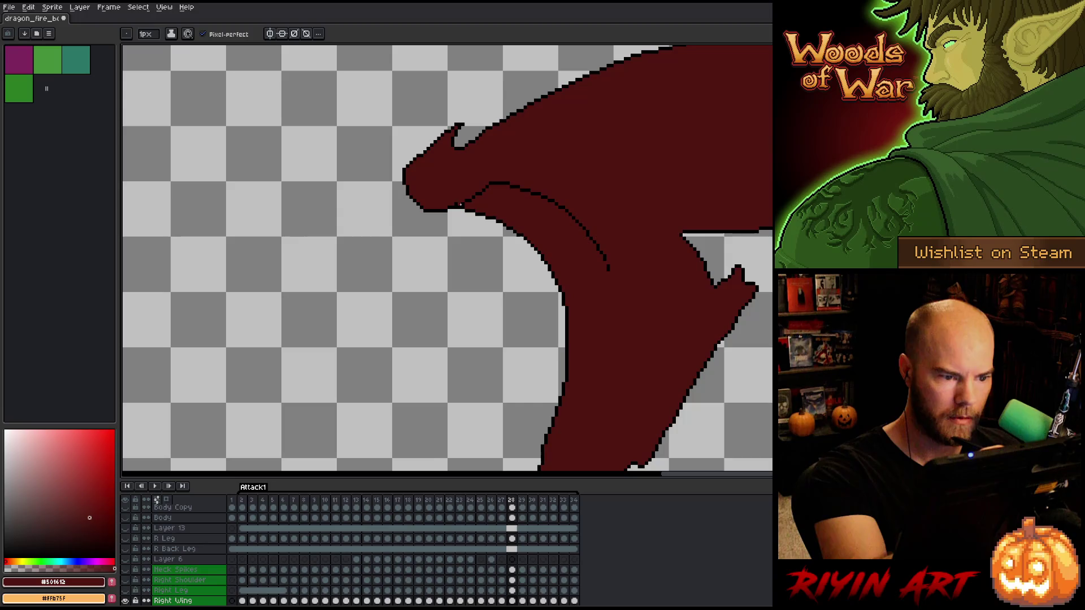
{"action": "key", "text": "ctrl+z"}
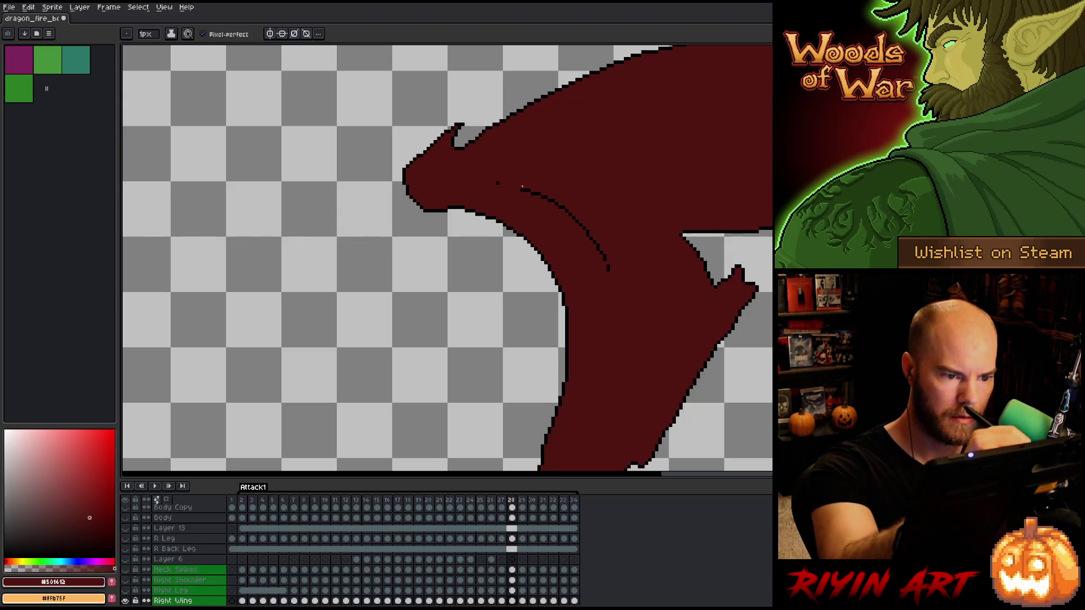
{"action": "key", "text": "ctrl+z"}
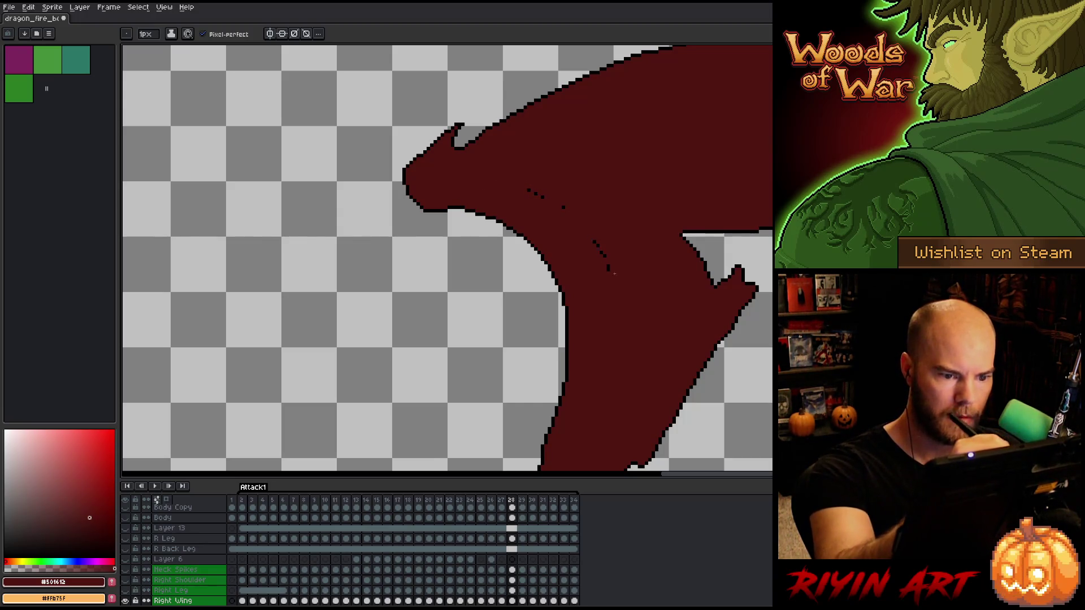
{"action": "key", "text": "ctrl+z"}
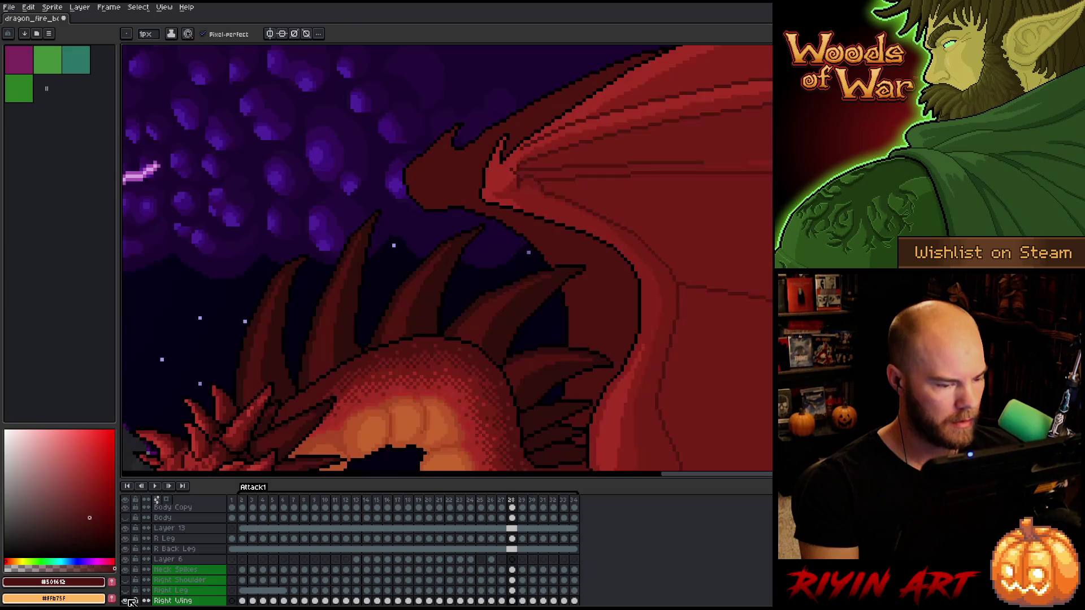
{"action": "left_click", "coordinate": [125, 601], "text": "alt"}
Zoom out and step back and forth through the Attack1 frames, landing on frame 3
{"action": "scroll", "coordinate": [578, 284], "scroll_direction": "down", "scroll_amount": 3}
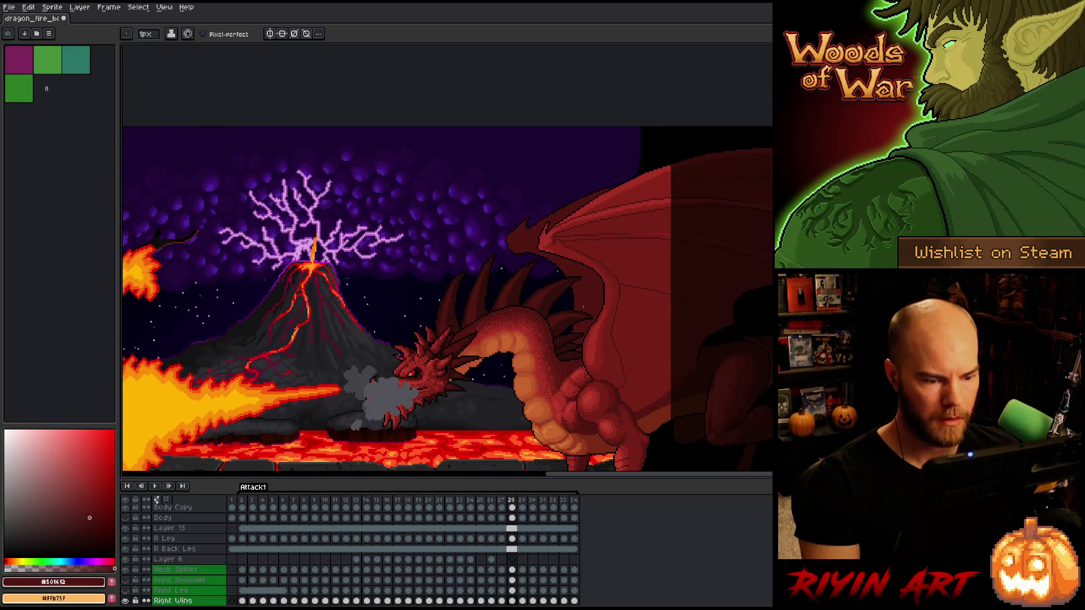
{"action": "key", "text": "Left"}
{"action": "key", "text": "Right"}
{"action": "key", "text": "Right"}
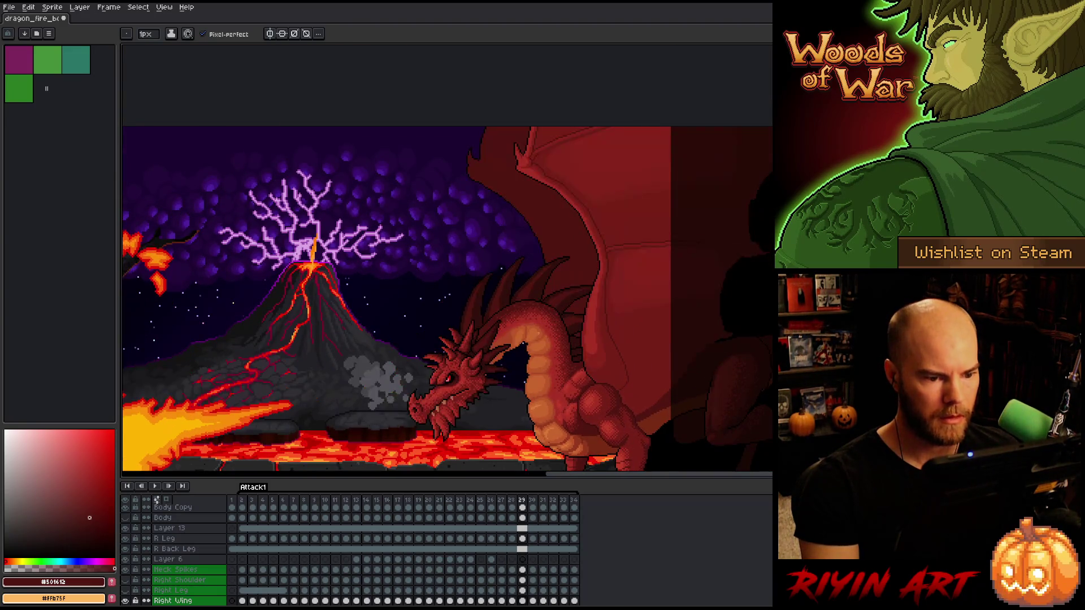
{"action": "key", "text": "Right"}
{"action": "key", "text": "Right"}
{"action": "key", "text": "Right"}
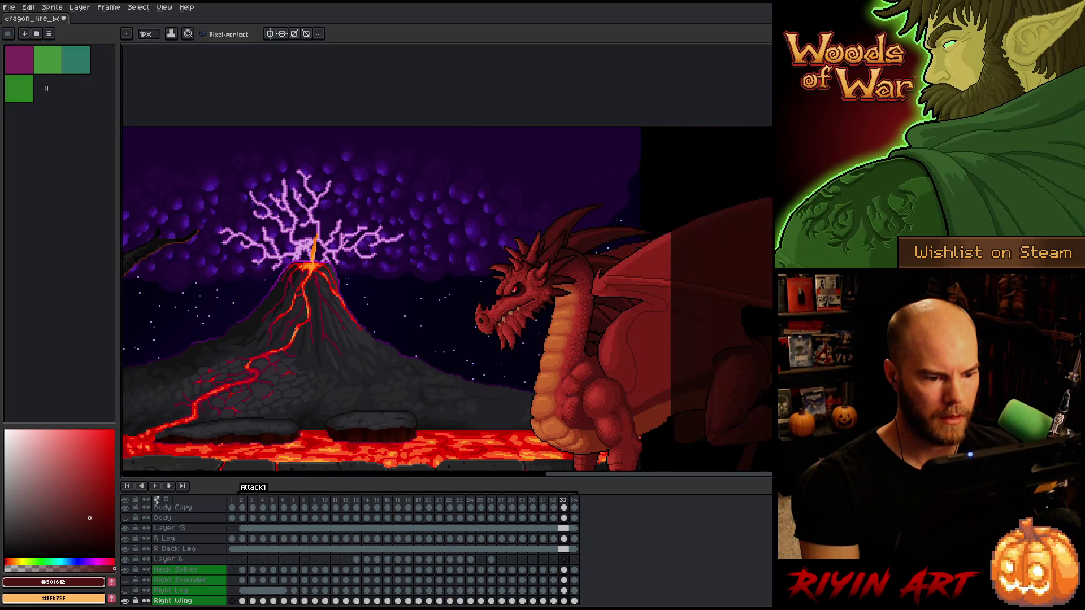
{"action": "key", "text": "Right"}
{"action": "key", "text": "Right"}
{"action": "key", "text": "Right"}
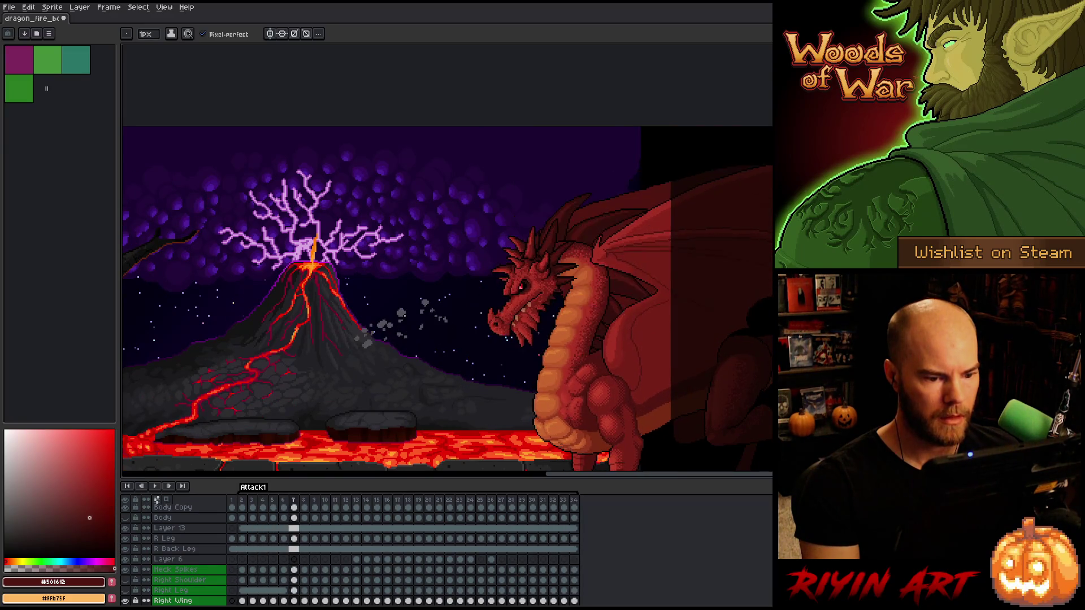
{"action": "key", "text": "Right"}
{"action": "key", "text": "Right"}
{"action": "key", "text": "Right"}
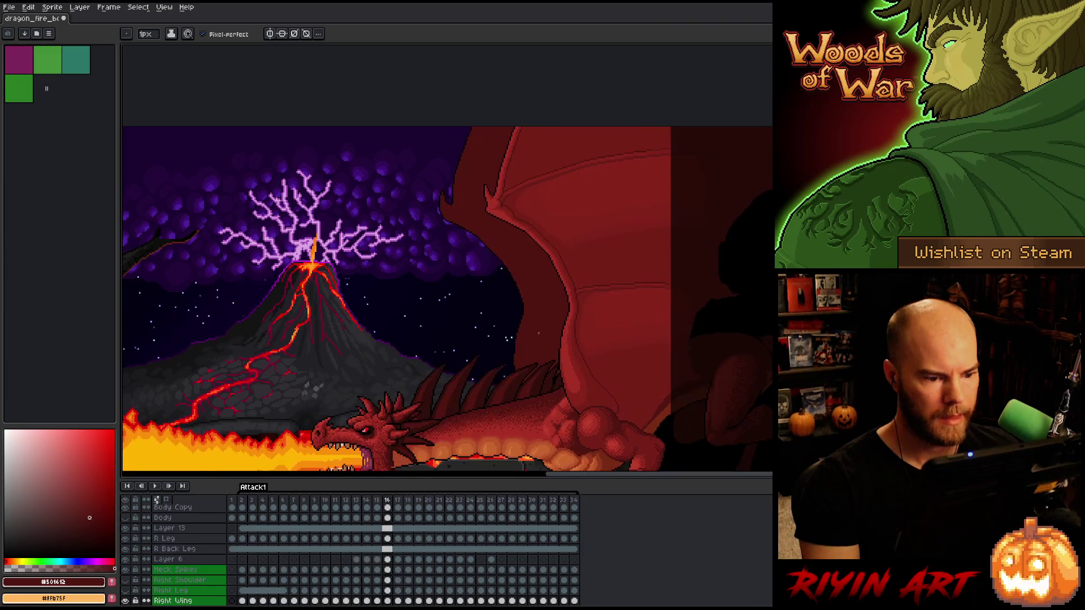
{"action": "key", "text": "Right"}
{"action": "key", "text": "Right"}
{"action": "key", "text": "Right"}
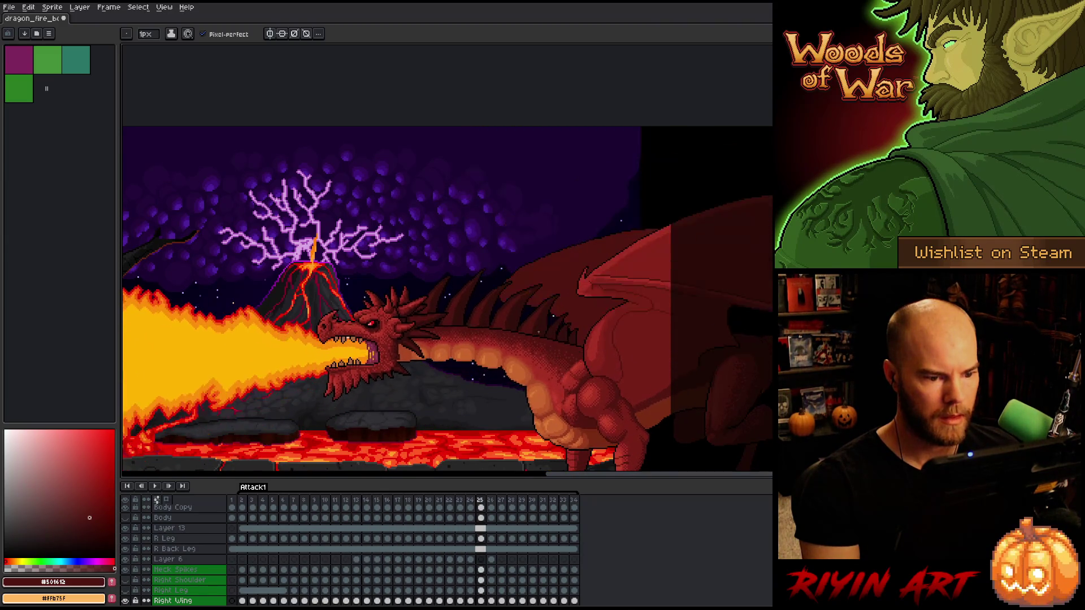
{"action": "key", "text": "Right"}
{"action": "key", "text": "Right"}
{"action": "key", "text": "Right"}
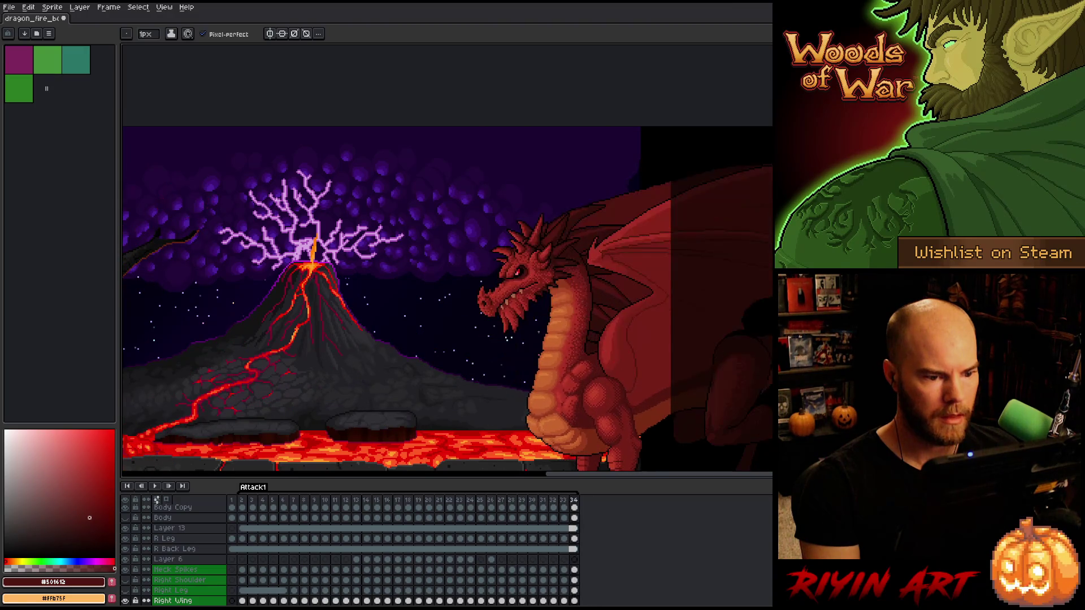
{"action": "key", "text": "Left"}
{"action": "key", "text": "Left"}
{"action": "key", "text": "Left"}
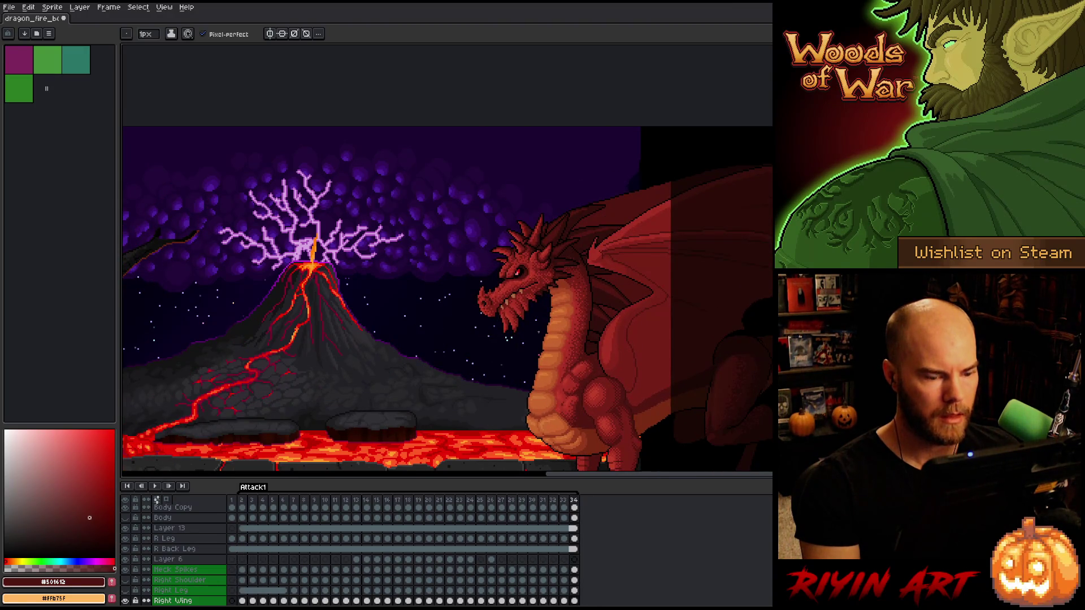
{"action": "key", "text": "Right"}
{"action": "key", "text": "Right"}
{"action": "key", "text": "Right"}
{"action": "key", "text": "Left"}
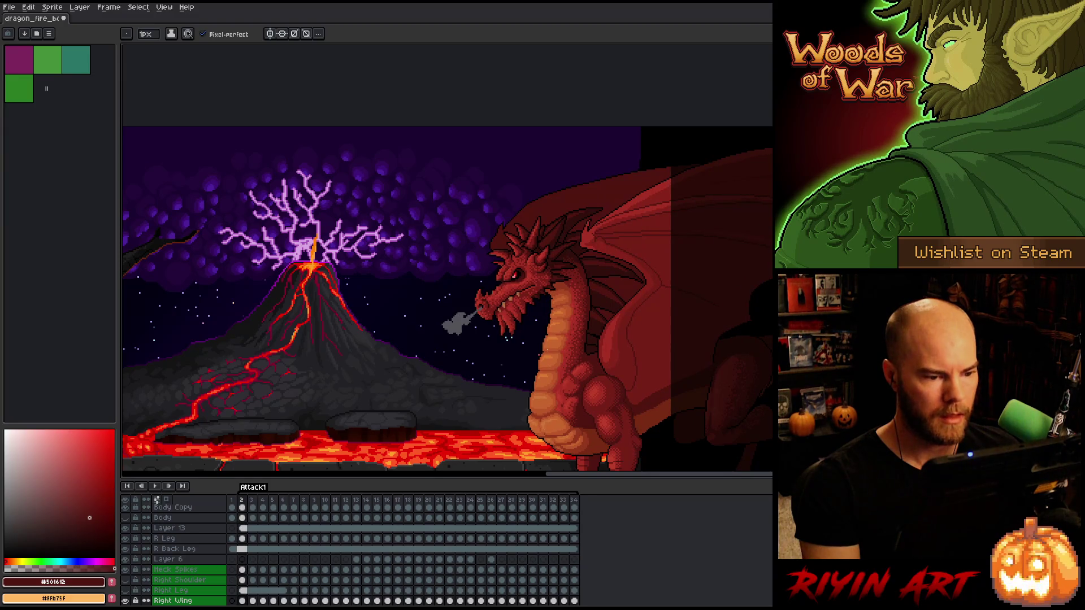
{"action": "key", "text": "Right"}
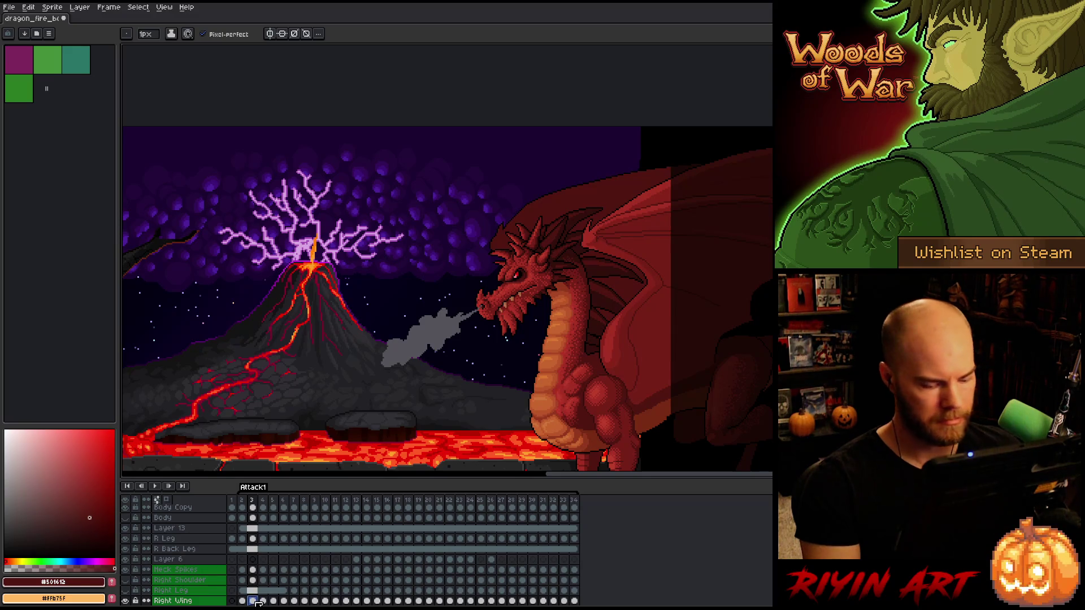
Start a transform of the wing on frame 3, then cancel it
{"action": "key", "text": "ctrl+t"}
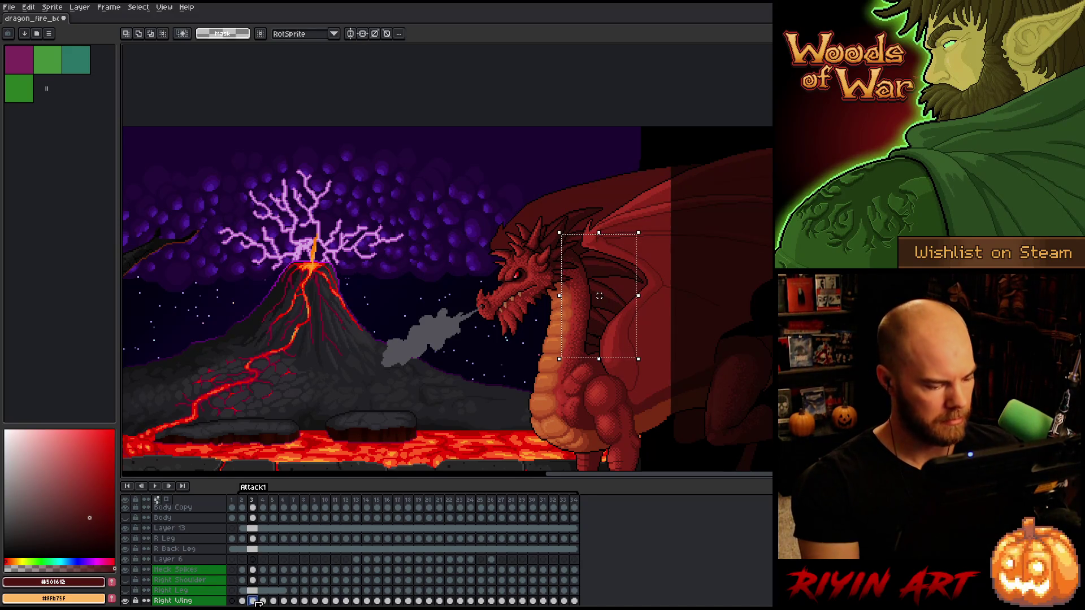
{"action": "key", "text": "Return"}
{"action": "scroll", "coordinate": [254, 577], "scroll_direction": "down", "scroll_amount": 2}
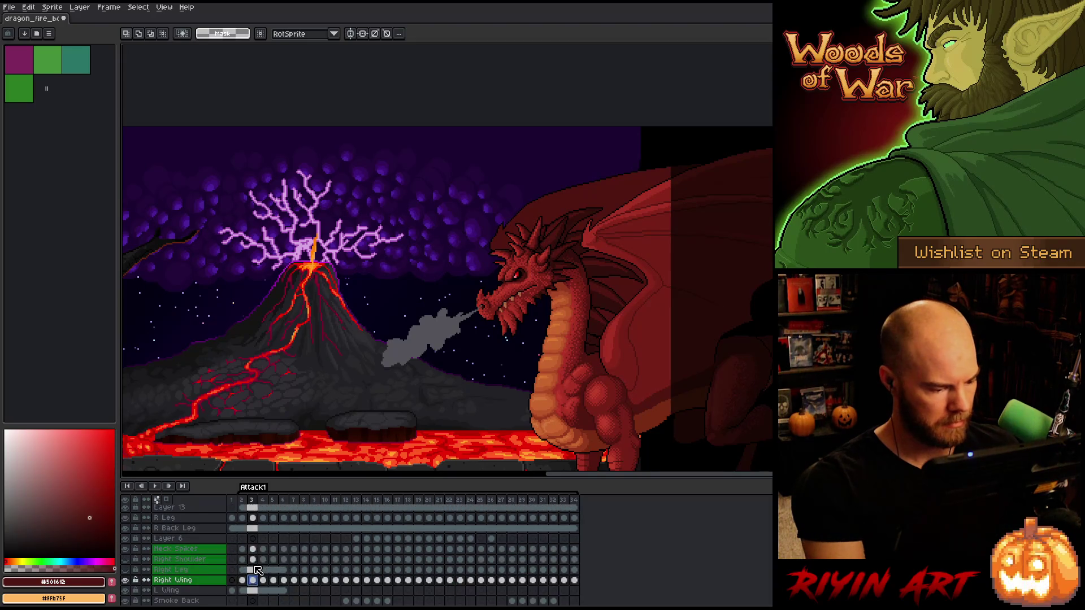
Select the L Wing cel and shift the left wing about 3 px left in frame 4
{"action": "left_click", "coordinate": [172, 582]}
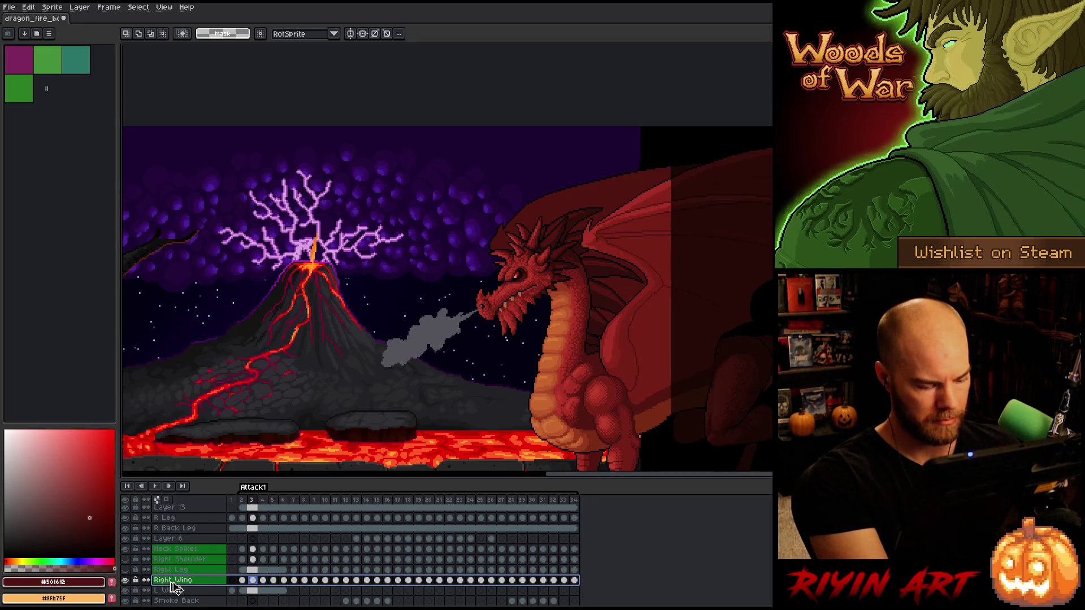
{"action": "left_click", "coordinate": [243, 581]}
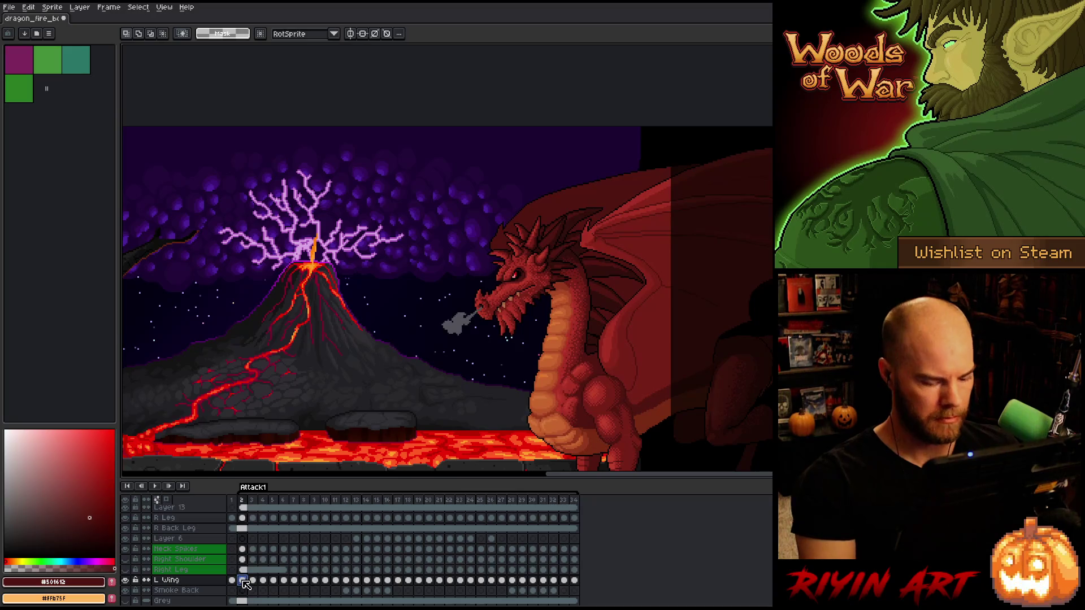
{"action": "key", "text": "Right"}
{"action": "key", "text": "ctrl+t"}
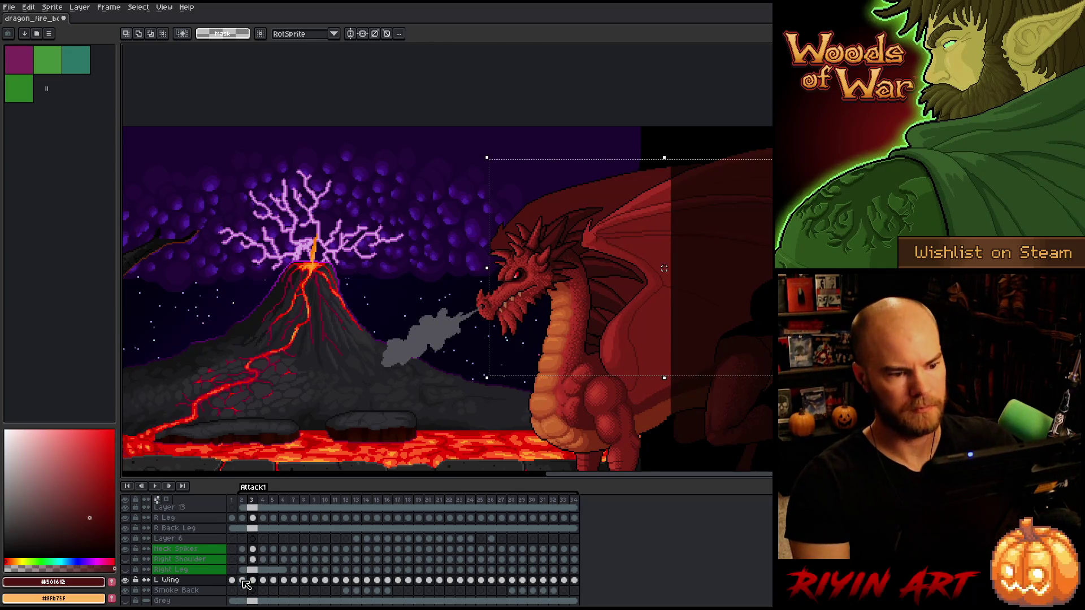
{"action": "key", "text": "Right"}
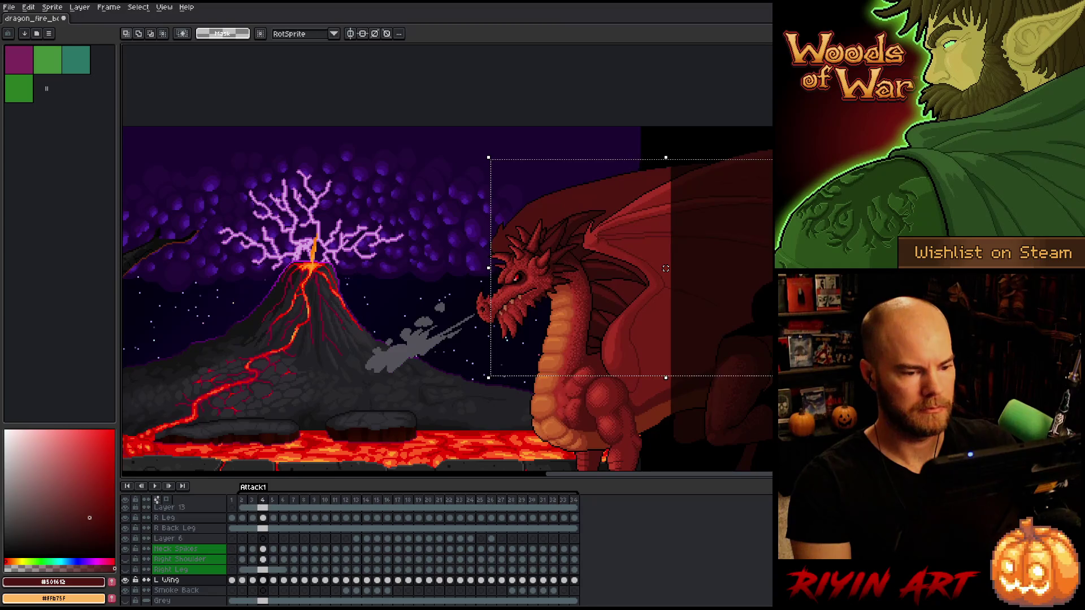
{"action": "left_click_drag", "start_coordinate": [666, 269], "coordinate": [666, 270]}
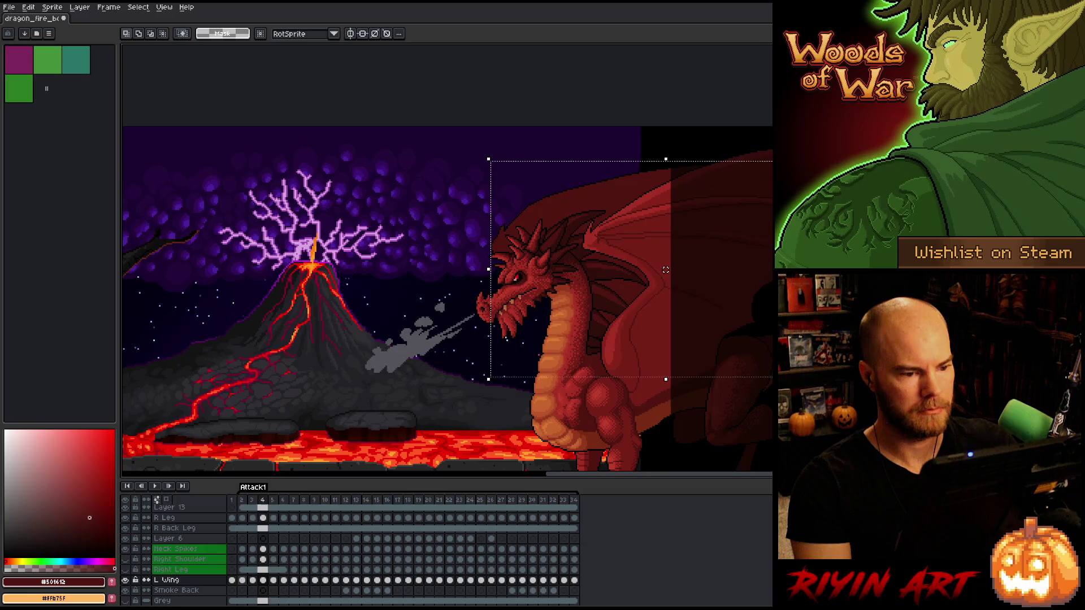
Nudge the left wing about 3 px left in frame 5 and compare it with frame 6
{"action": "key", "text": "Right"}
{"action": "left_click", "coordinate": [666, 269]}
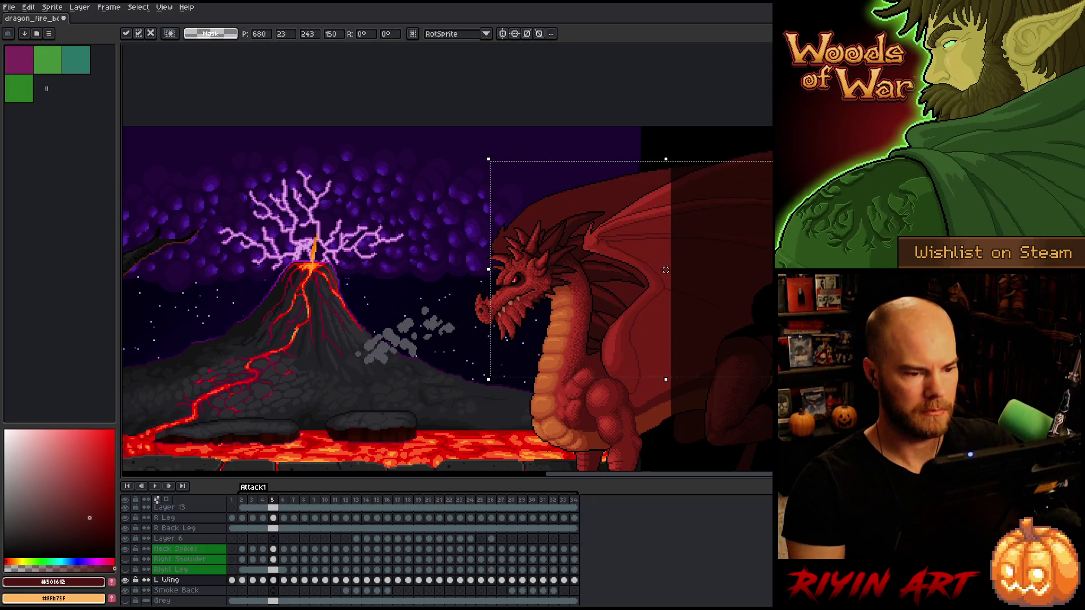
{"action": "key", "text": "Right"}
{"action": "key", "text": "Left"}
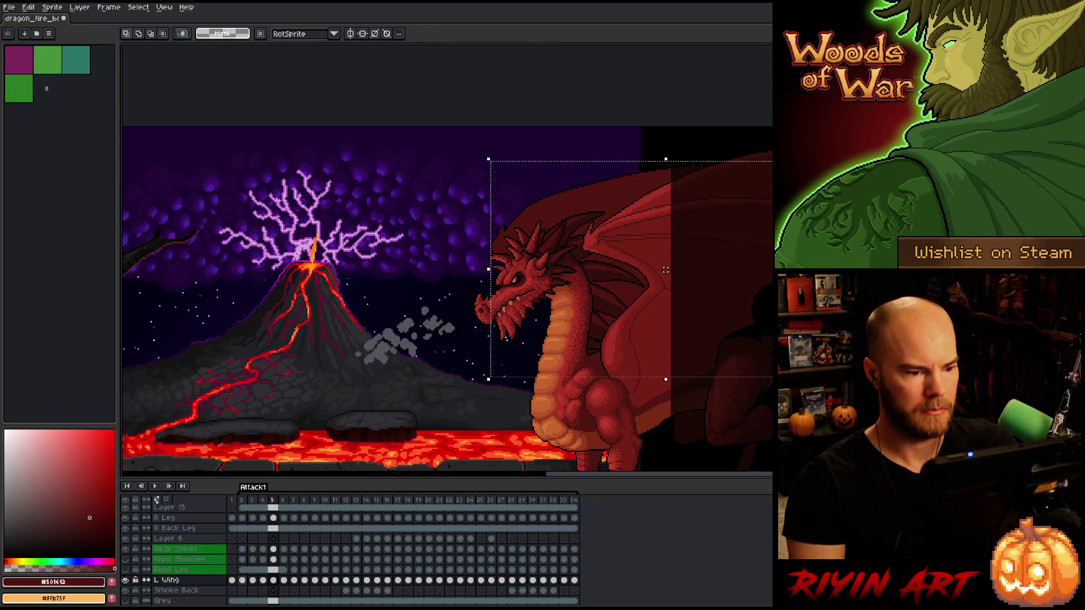
{"action": "key", "text": "Left"}
{"action": "key", "text": "Right"}
{"action": "key", "text": "Left"}
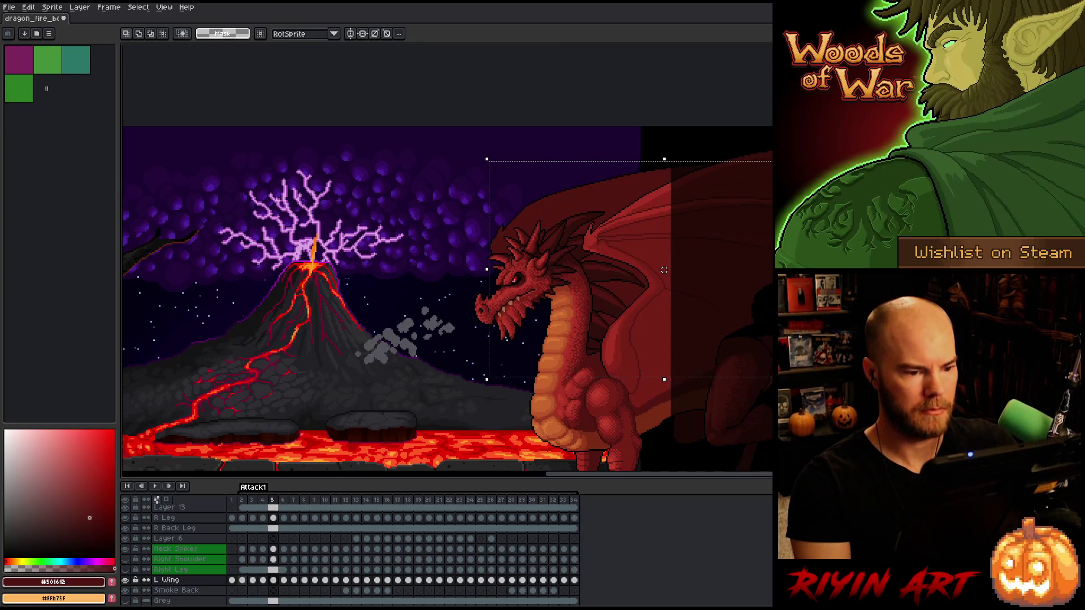
{"action": "key", "text": "Right"}
{"action": "key", "text": "Left"}
{"action": "key", "text": "Right"}
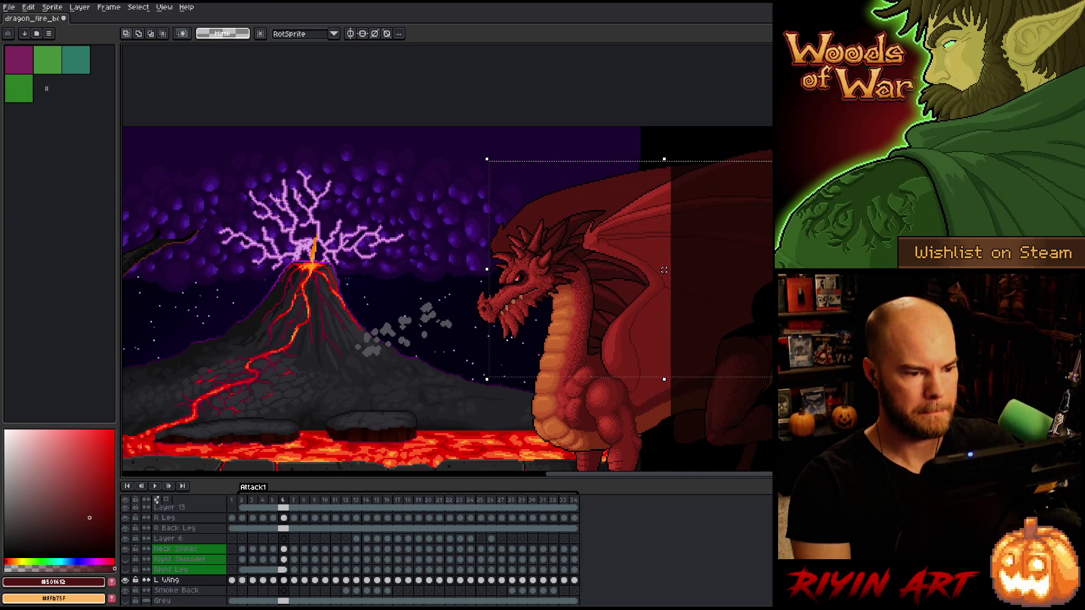
{"action": "key", "text": "Left"}
{"action": "key", "text": "Right"}
{"action": "key", "text": "Right"}
{"action": "key", "text": "Return"}
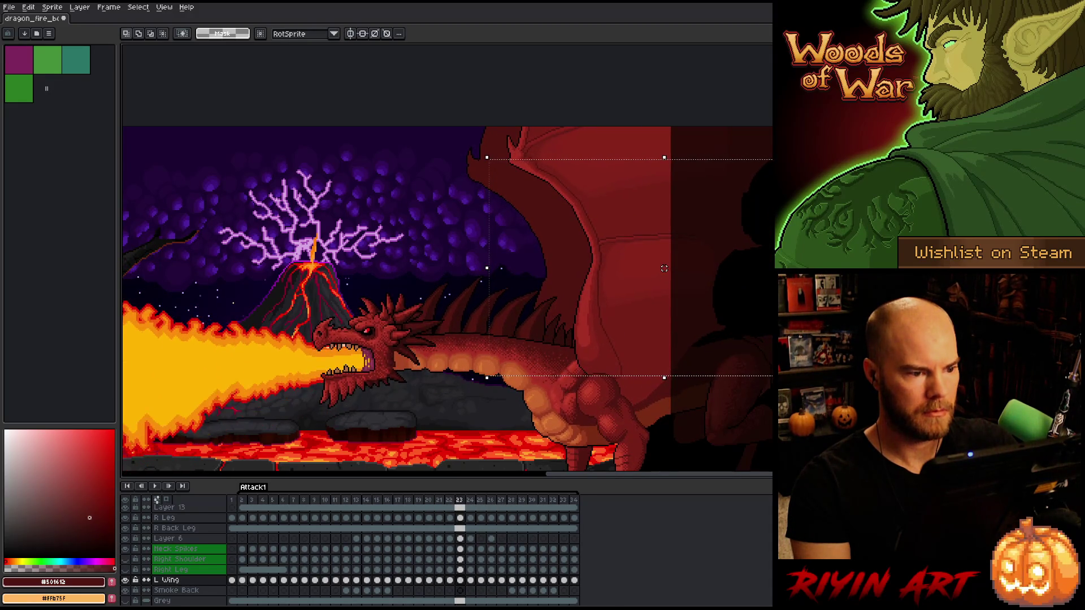
Resize the left wing in a lowered-head frame, compare frames 14 and 15, and move to frame 22
{"action": "left_click_drag", "start_coordinate": [664, 268], "coordinate": [634, 273]}
{"action": "key", "text": "Return"}
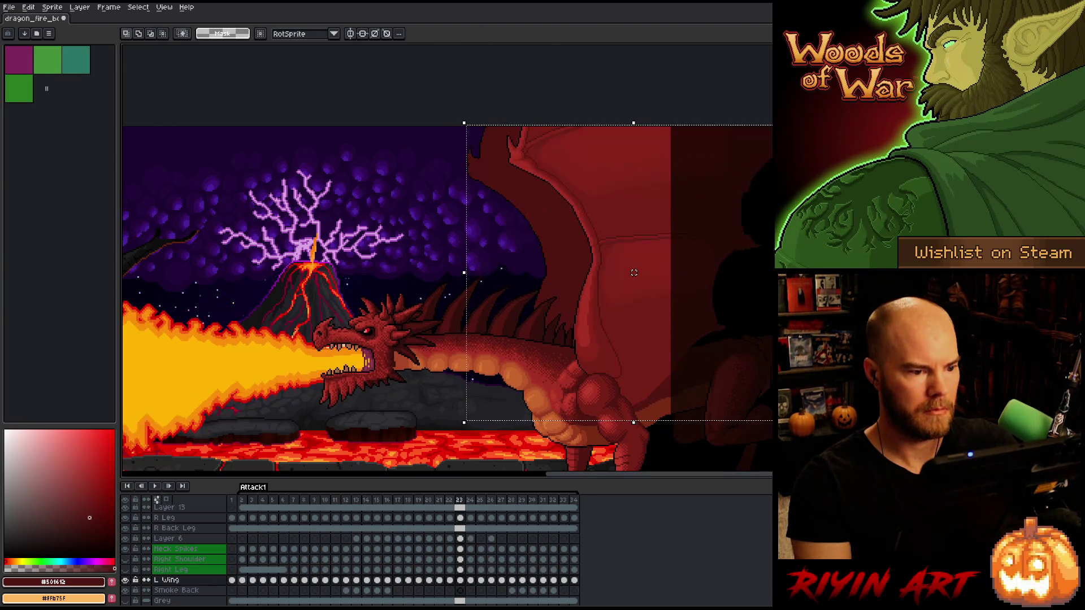
{"action": "key", "text": "Return"}
{"action": "key", "text": "Right"}
{"action": "key", "text": "Right"}
{"action": "key", "text": "Right"}
{"action": "key", "text": "Left"}
{"action": "key", "text": "Left"}
{"action": "key", "text": "Left"}
{"action": "key", "text": "Return"}
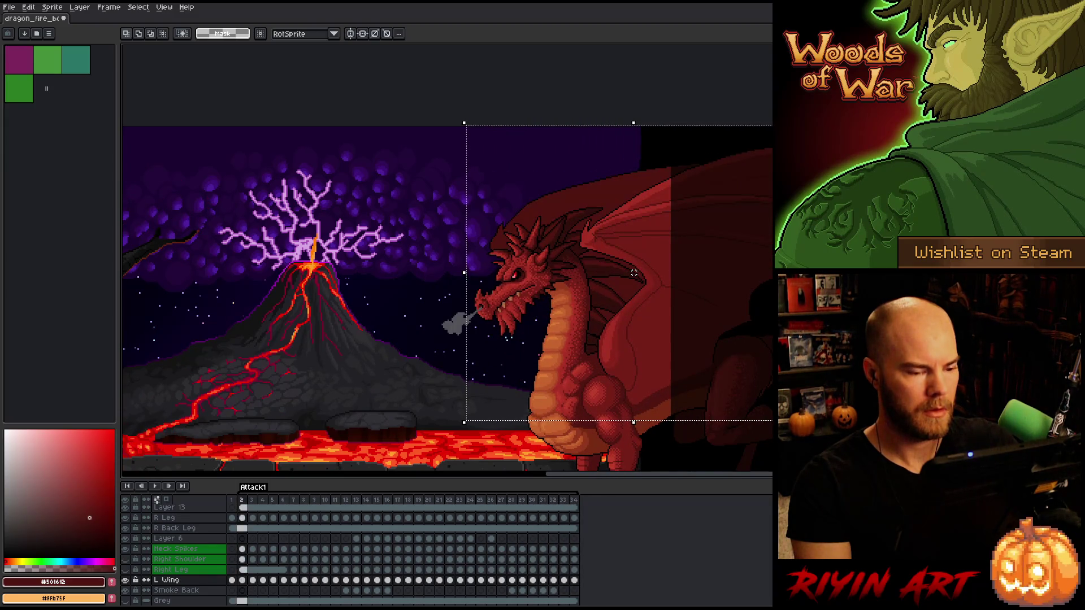
Zoom out and play the full Attack1 animation with the skull tree visible, then stop playback
{"action": "key", "text": "Return"}
{"action": "key", "text": "Return"}
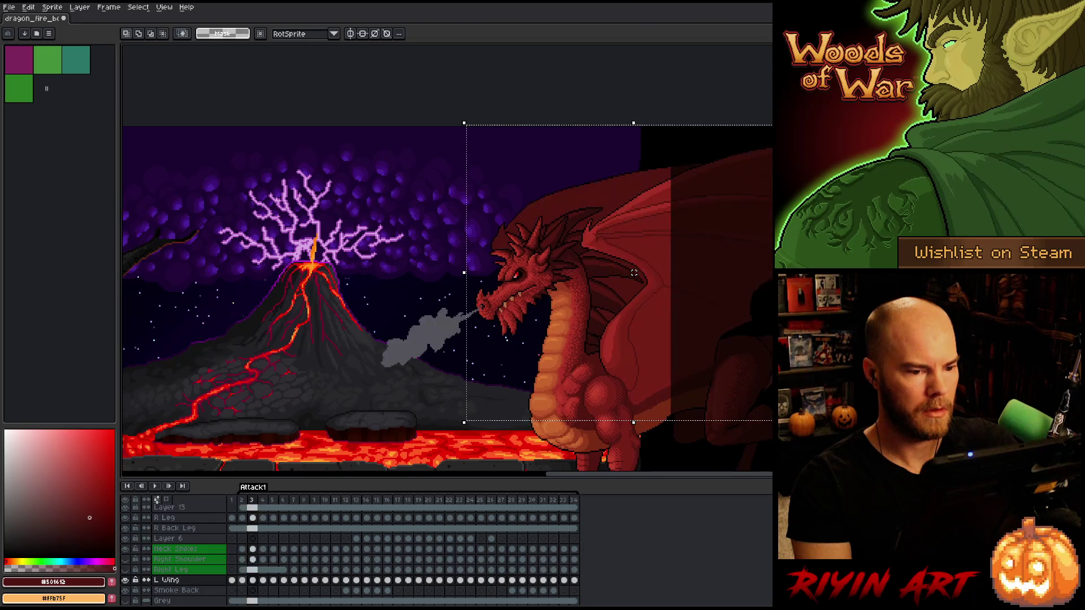
{"action": "key", "text": "ctrl+d"}
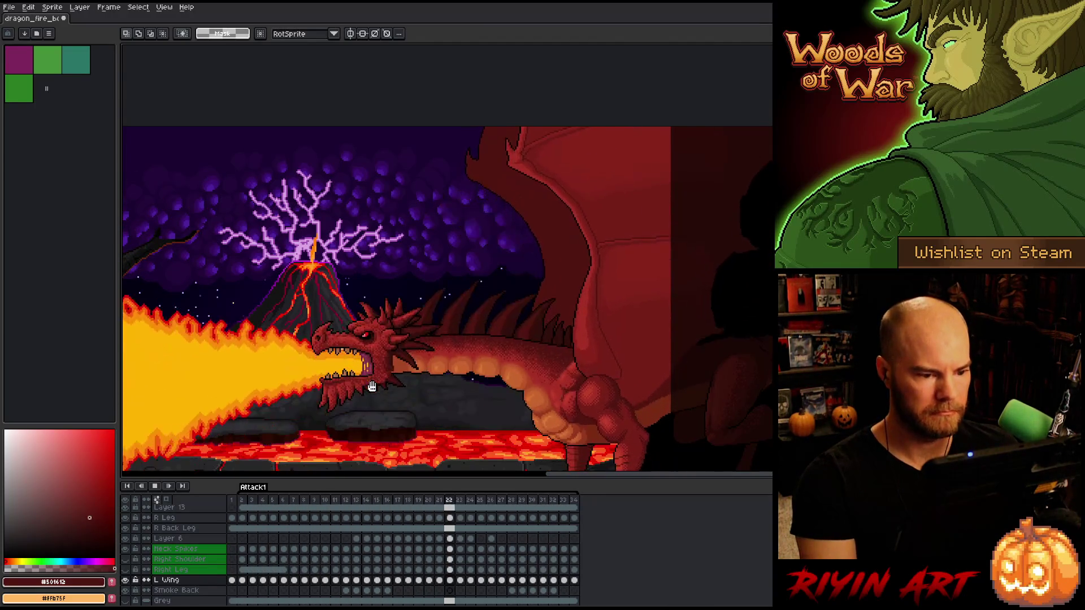
{"action": "scroll", "coordinate": [425, 383], "scroll_direction": "down", "scroll_amount": 2}
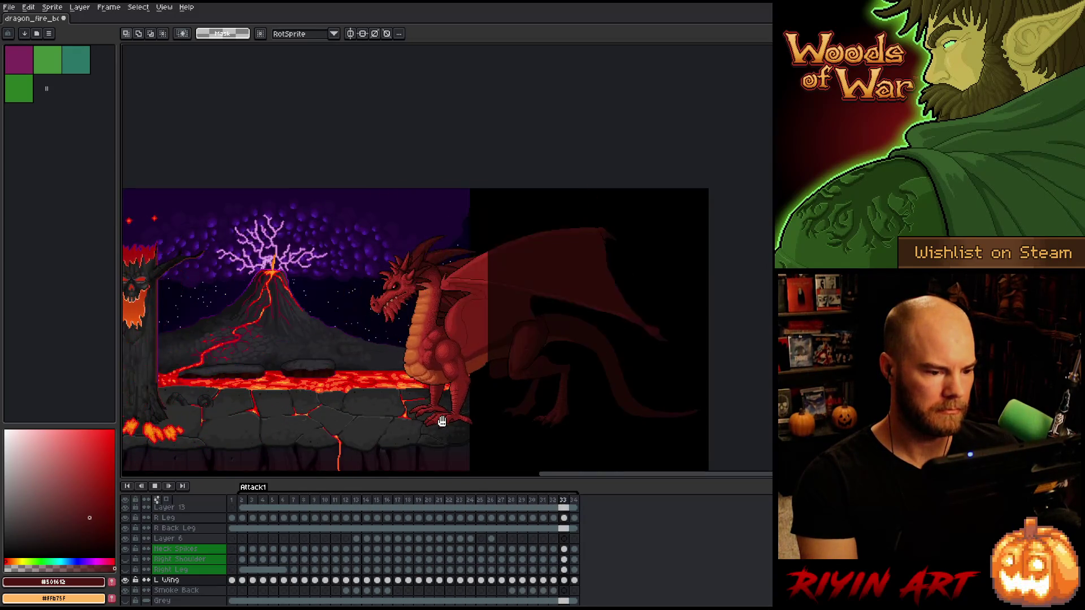
{"action": "right_click", "coordinate": [524, 278]}
{"action": "key", "text": "Escape"}
{"action": "key", "text": "Return"}
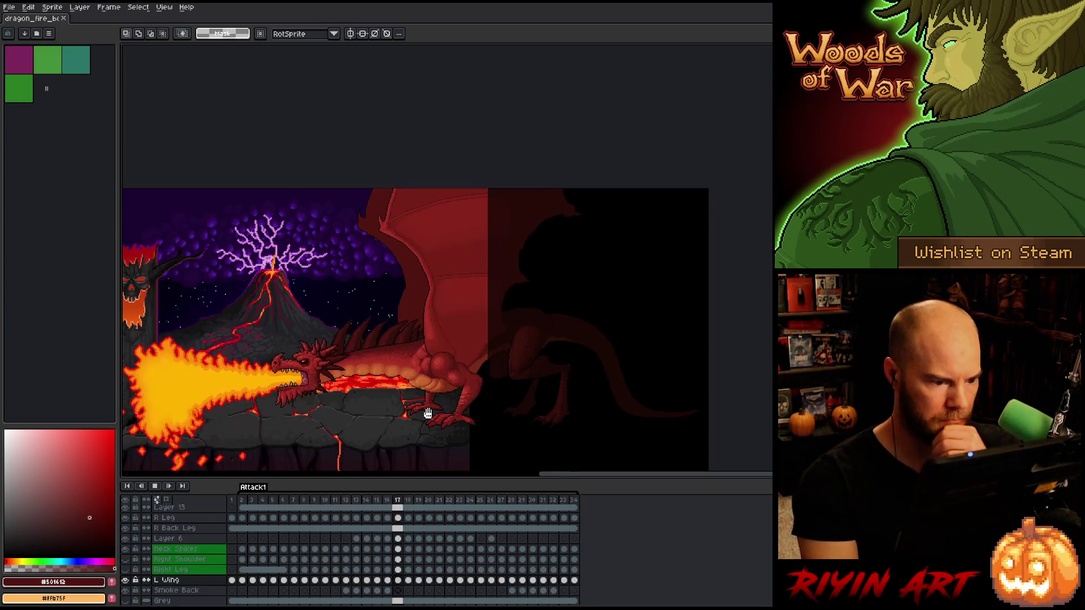
{"action": "key", "text": "Return"}
{"action": "key", "text": "Return"}
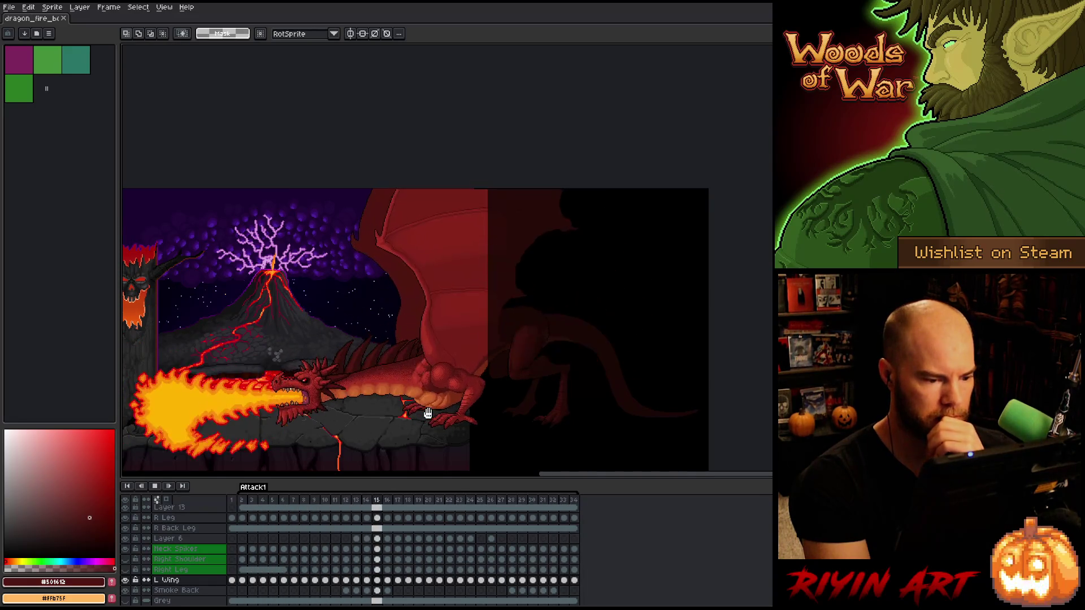
{"action": "key", "text": "Return"}
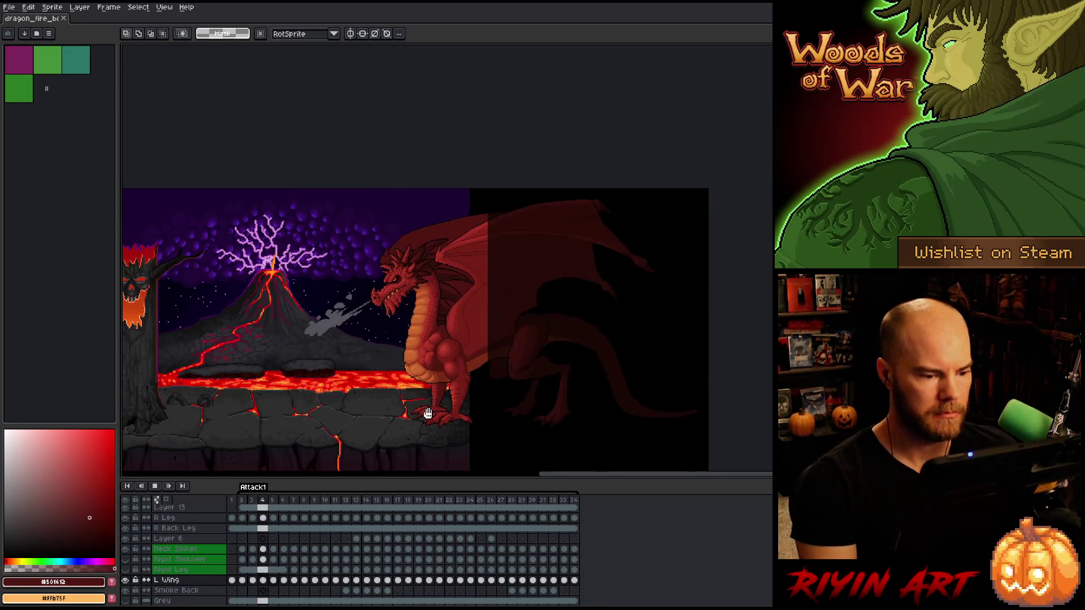
Zoom into the dragon's chest, settle on Attack1 frame 11, and select the wing's layer from the artwork
{"action": "scroll", "coordinate": [472, 353], "scroll_direction": "up", "scroll_amount": 2}
{"action": "scroll", "coordinate": [472, 354], "scroll_direction": "up", "scroll_amount": 2}
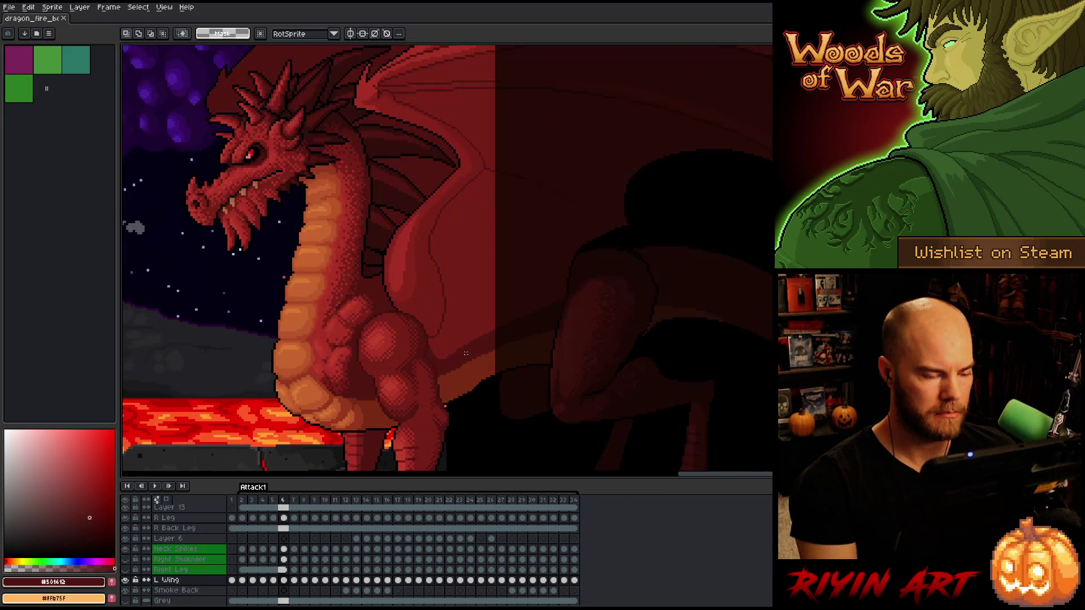
{"action": "key", "text": "Right"}
{"action": "key", "text": "Right"}
{"action": "key", "text": "Right"}
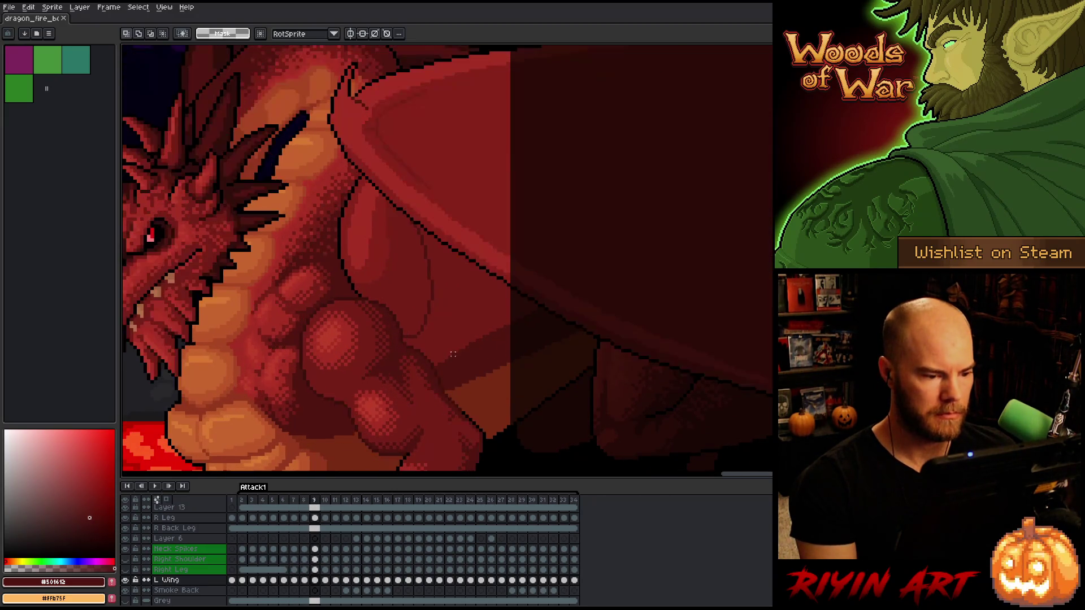
{"action": "key", "text": "Right"}
{"action": "key", "text": "Right"}
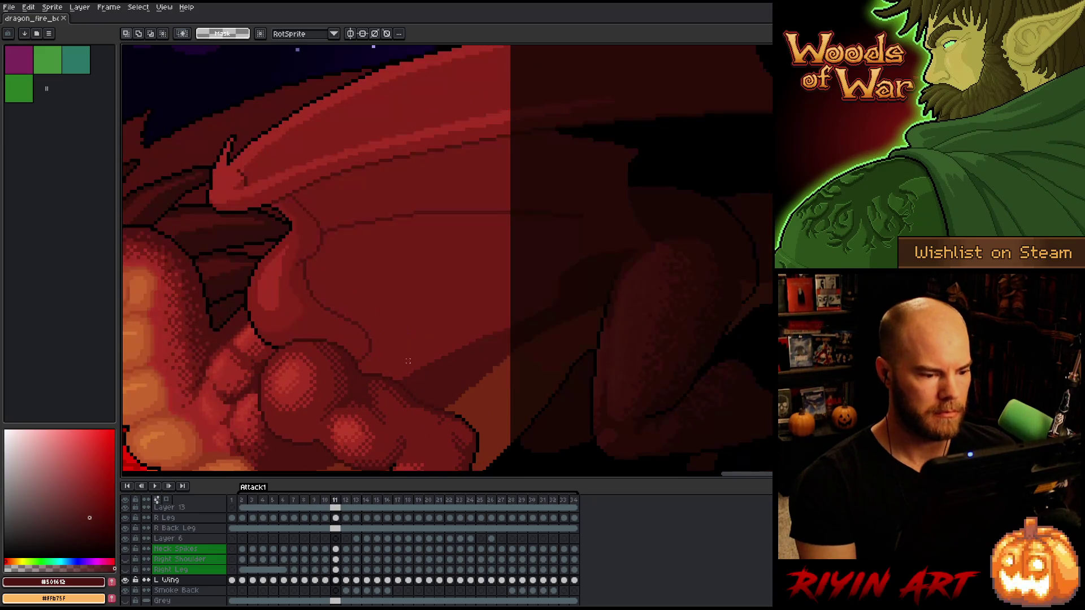
{"action": "key", "text": "Right"}
{"action": "key", "text": "Left"}
{"action": "key", "text": "Left"}
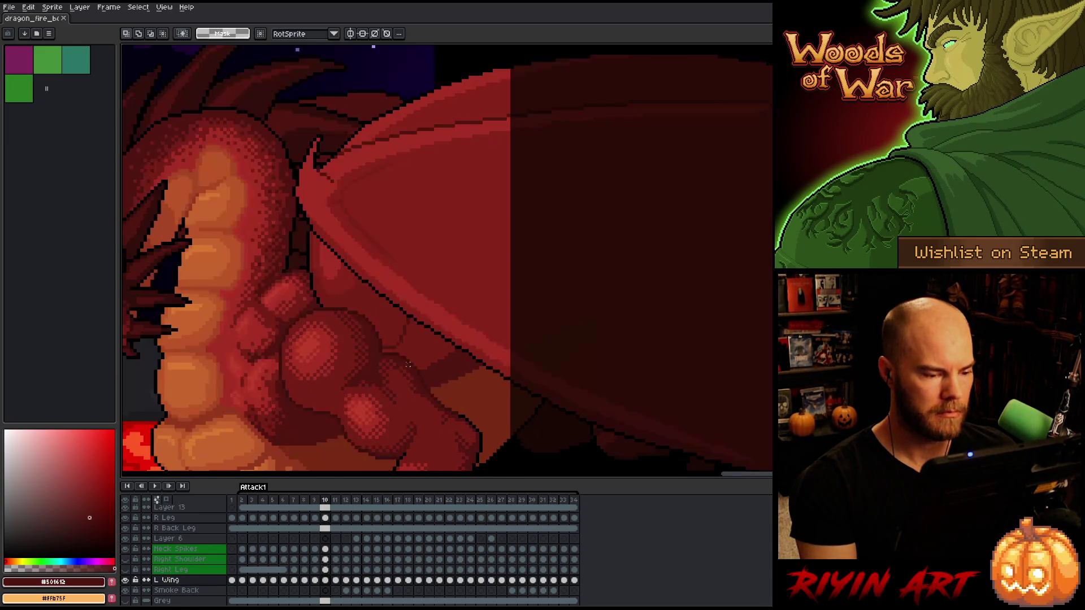
{"action": "key", "text": "Right"}
{"action": "key", "text": "Right"}
{"action": "key", "text": "Left"}
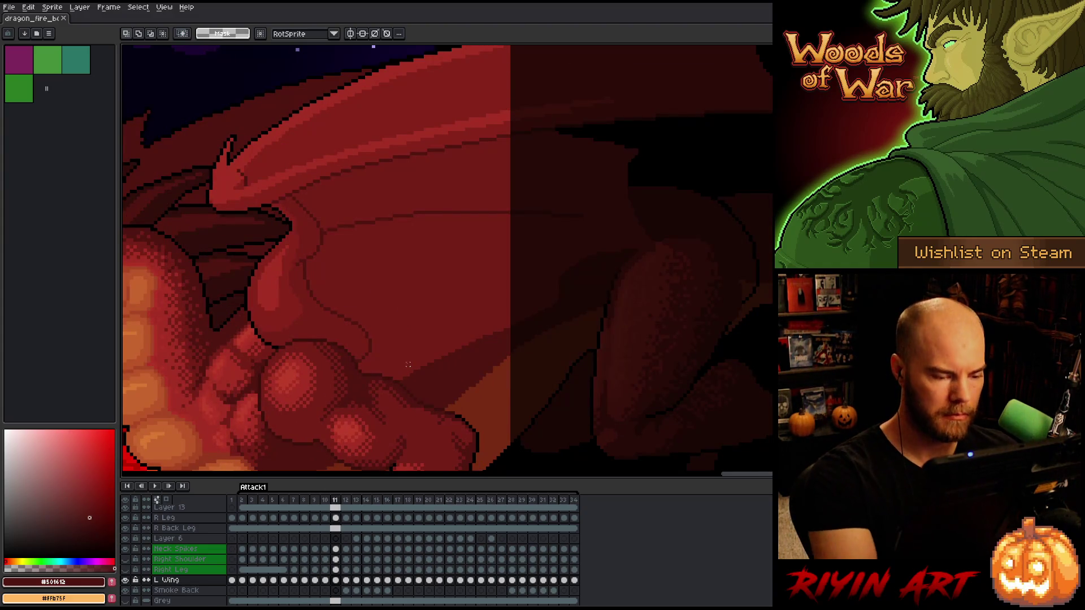
{"action": "left_click", "coordinate": [429, 342], "text": "ctrl"}
Sample the wing red and add a pixel to the left wing's edge on frame 11
{"action": "left_click", "coordinate": [473, 247], "text": "alt"}
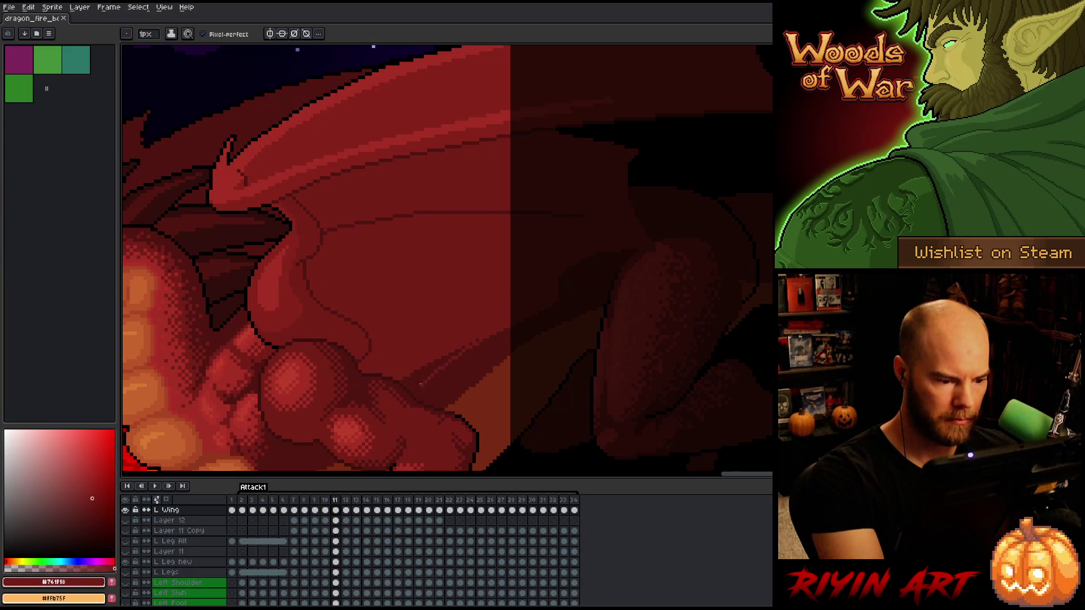
{"action": "left_click", "coordinate": [407, 396]}
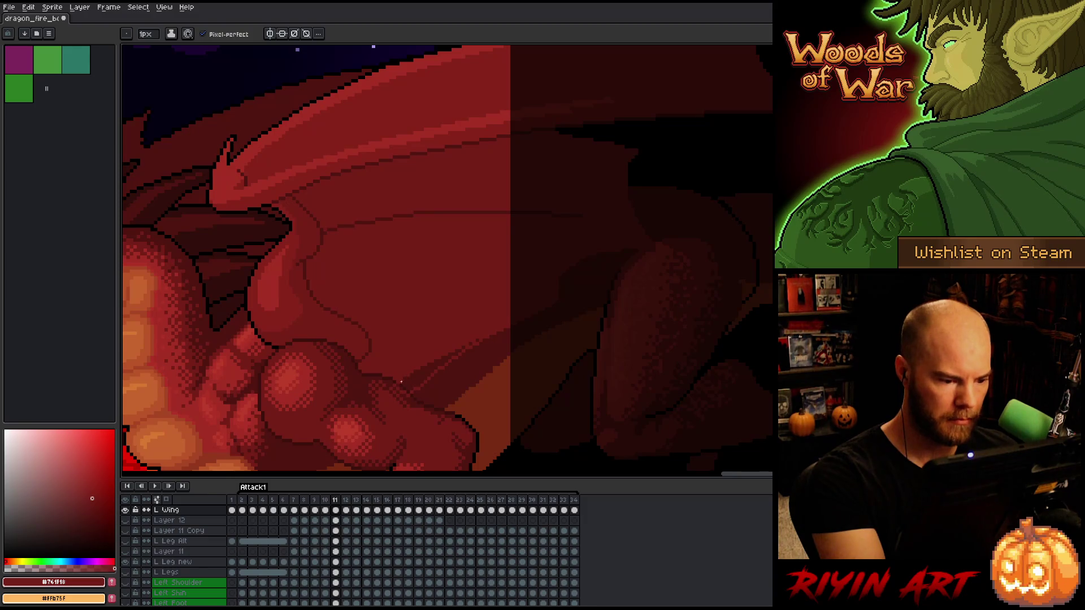
{"action": "key", "text": "e"}
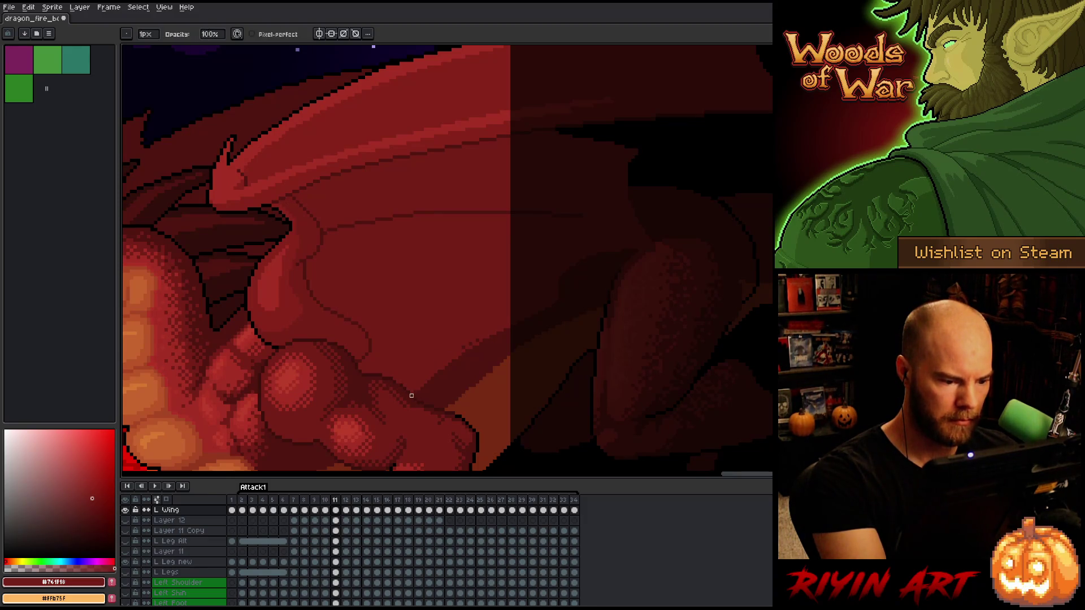
{"action": "key", "text": "b"}
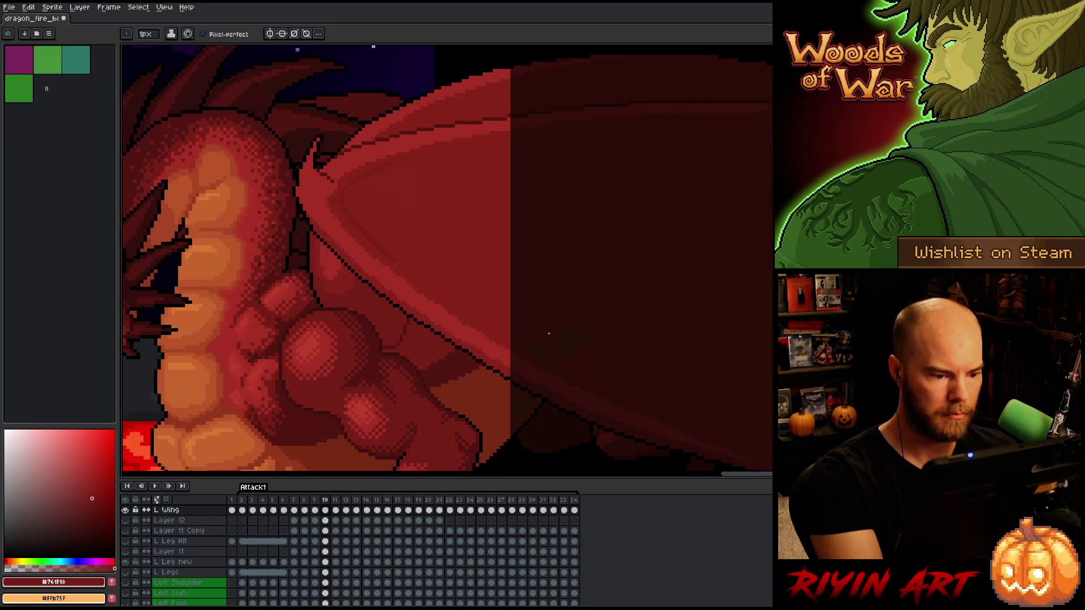
On frame 12, erase stray pixels along the left wing's lower edge and compare with frame 13
{"action": "key", "text": "period"}
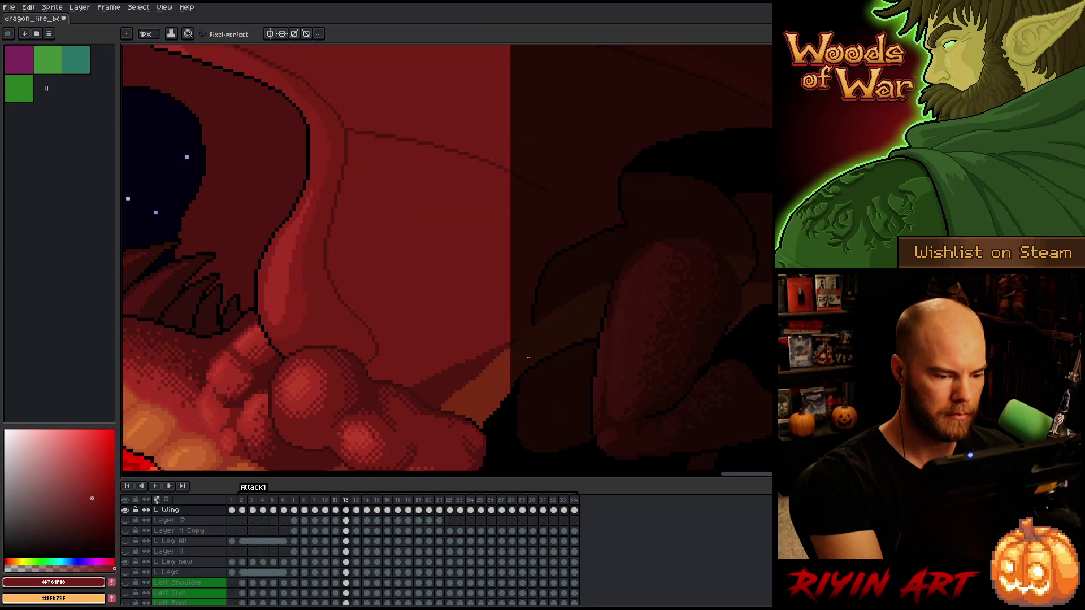
{"action": "key", "text": "e"}
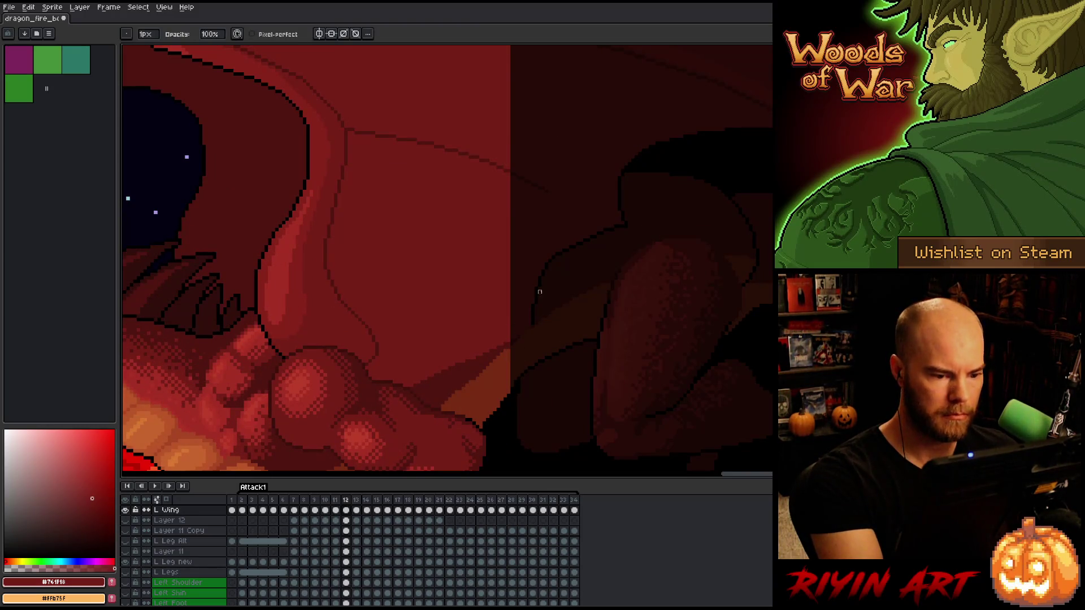
{"action": "left_click_drag", "start_coordinate": [471, 358], "coordinate": [480, 357]}
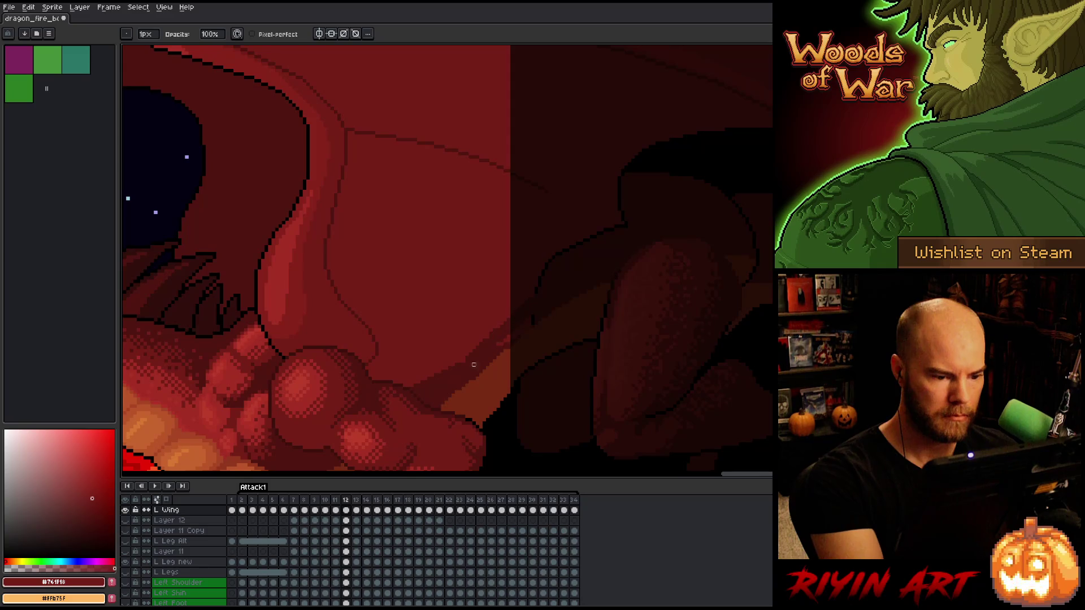
{"action": "key", "text": "b"}
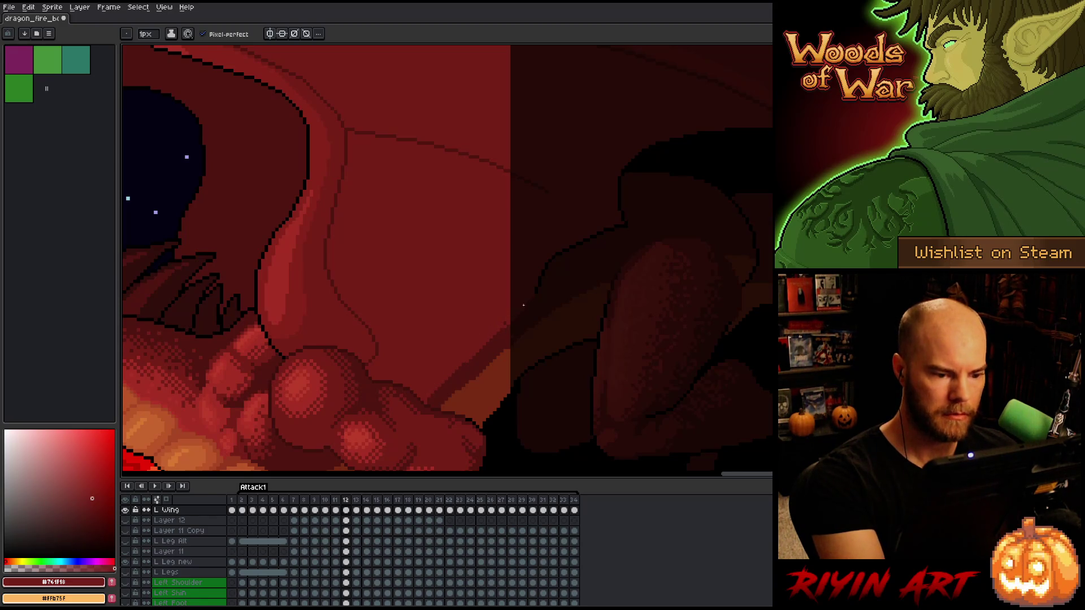
{"action": "key", "text": "Right"}
Flip through frames 12 to 15 comparing the left wing, then return to frame 13 with the eraser
{"action": "key", "text": "Left"}
{"action": "key", "text": "Right"}
{"action": "key", "text": "Left"}
{"action": "key", "text": "Right"}
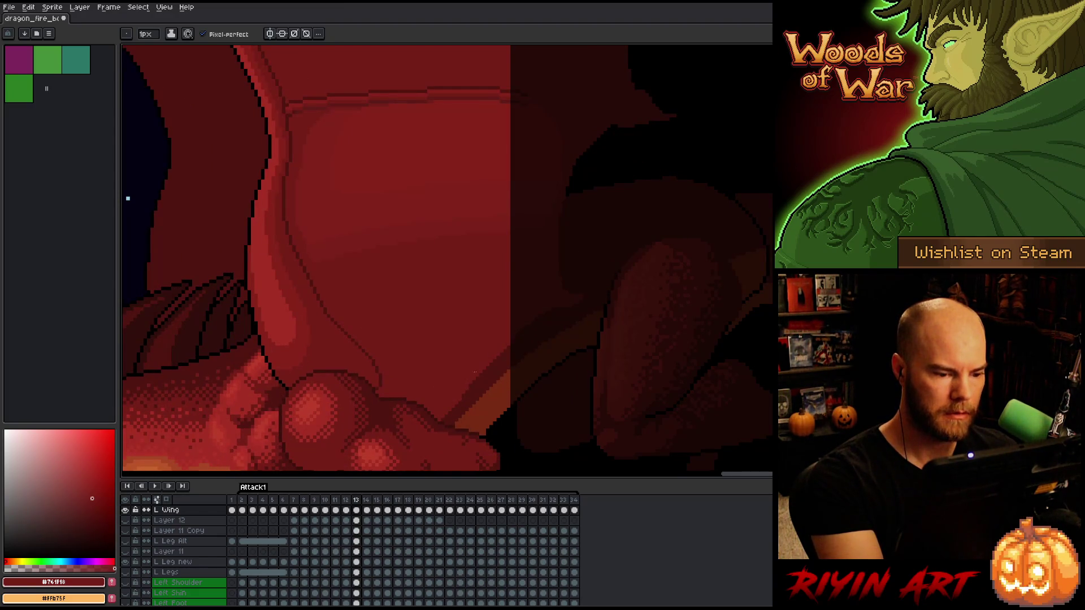
{"action": "key", "text": "Right"}
{"action": "key", "text": "Left"}
{"action": "key", "text": "Left"}
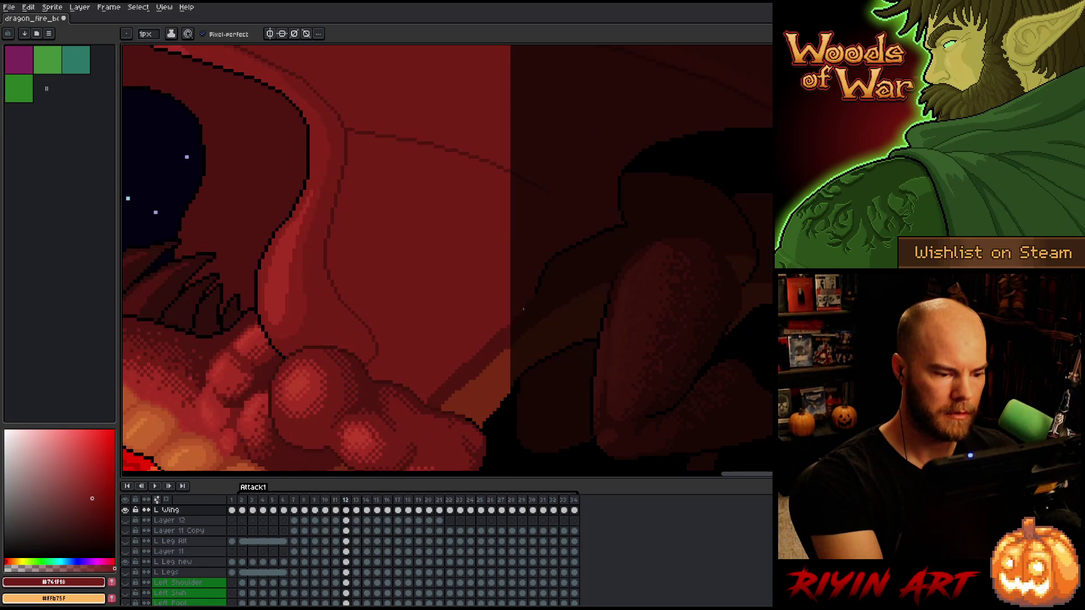
{"action": "key", "text": "Right"}
{"action": "key", "text": "Right"}
{"action": "key", "text": "Right"}
{"action": "key", "text": "Left"}
{"action": "key", "text": "Left"}
{"action": "key", "text": "Left"}
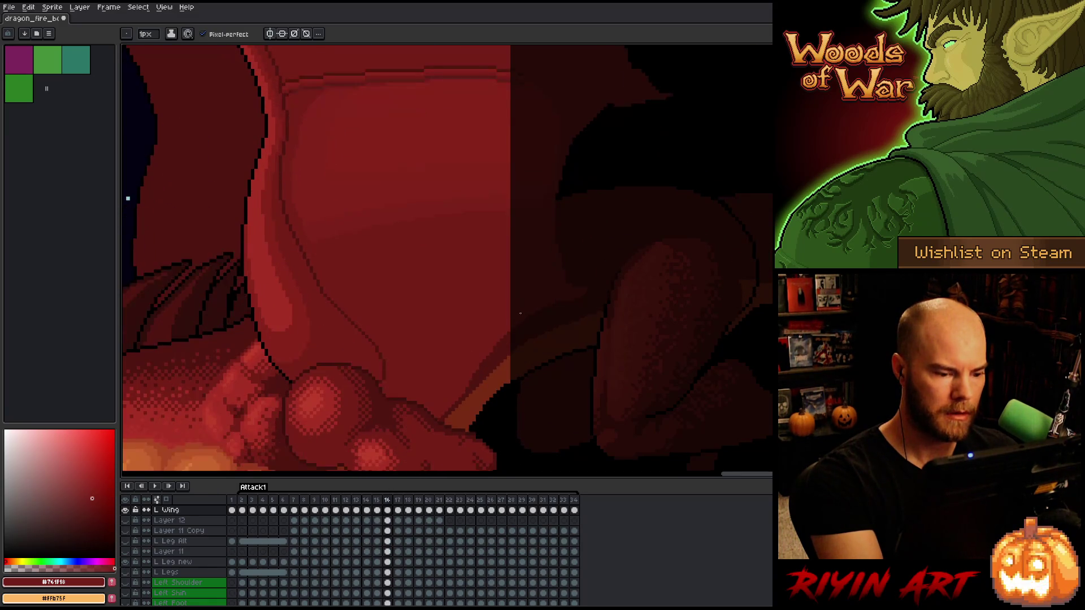
{"action": "key", "text": "Right"}
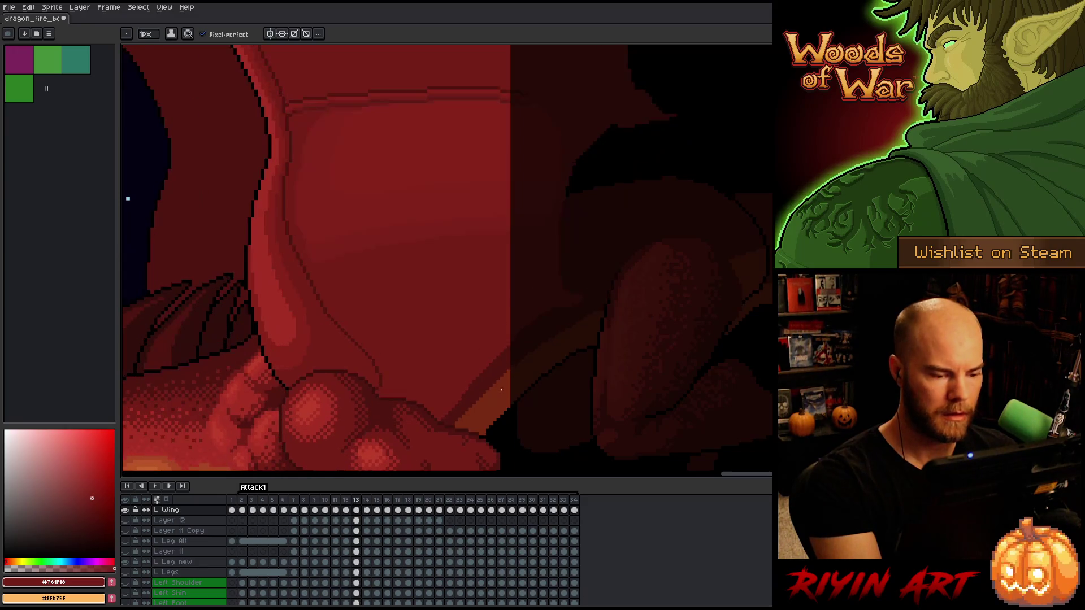
{"action": "key", "text": "e"}
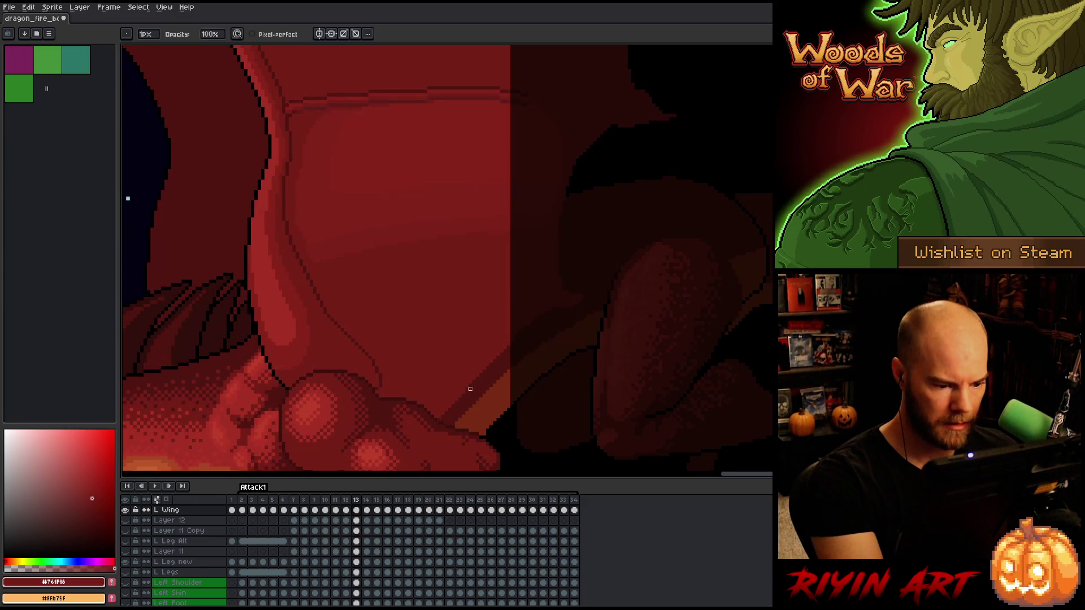
Touch up the left wing edge on frames 14 and 15, then select the Body Copy layer
{"action": "key", "text": "Left"}
{"action": "key", "text": "Right"}
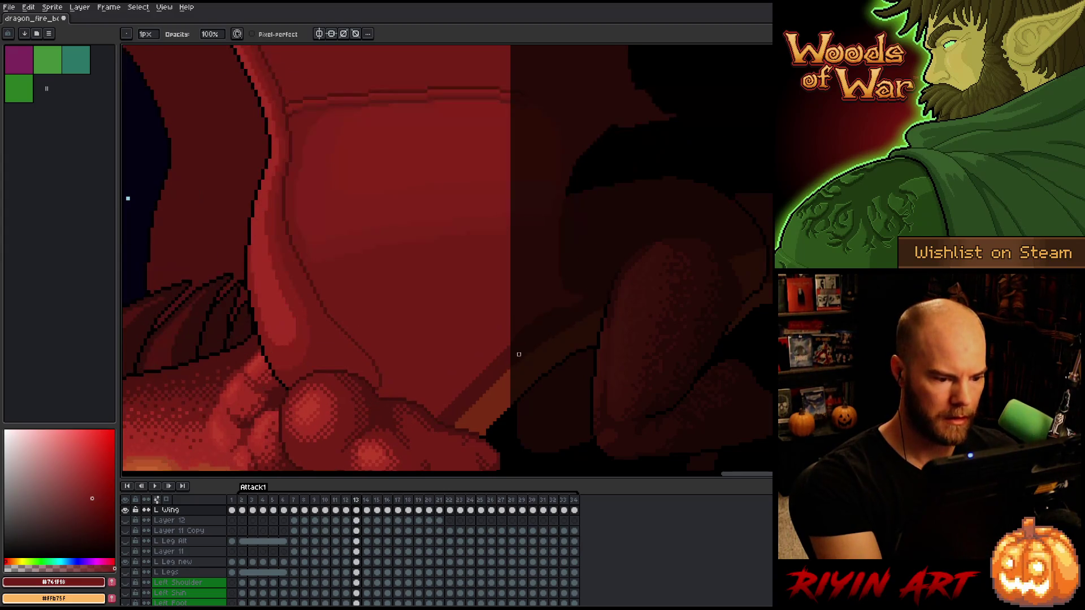
{"action": "key", "text": "Right"}
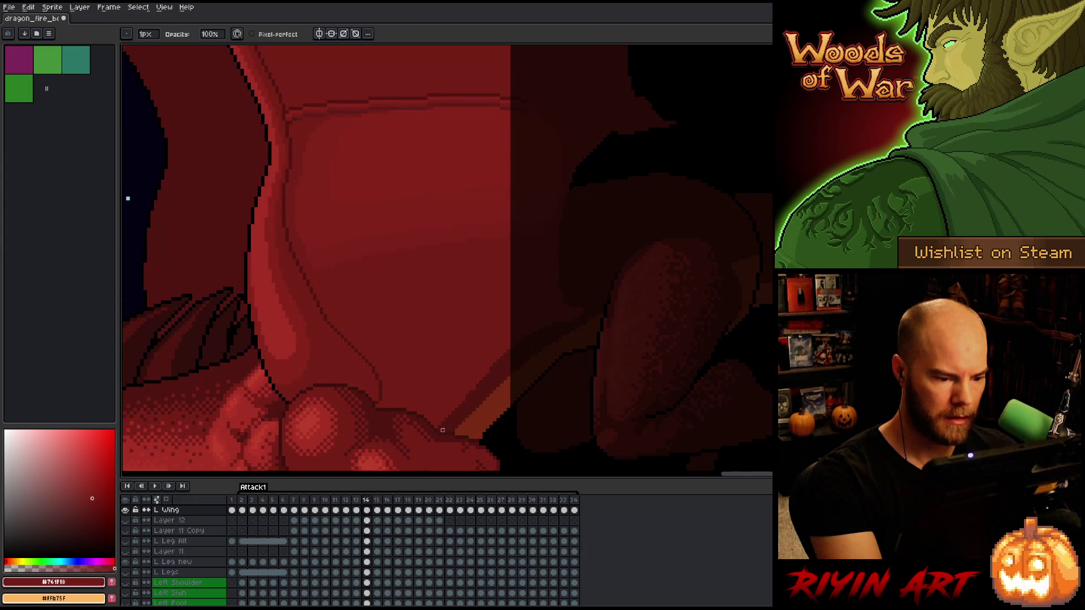
{"action": "key", "text": "Right"}
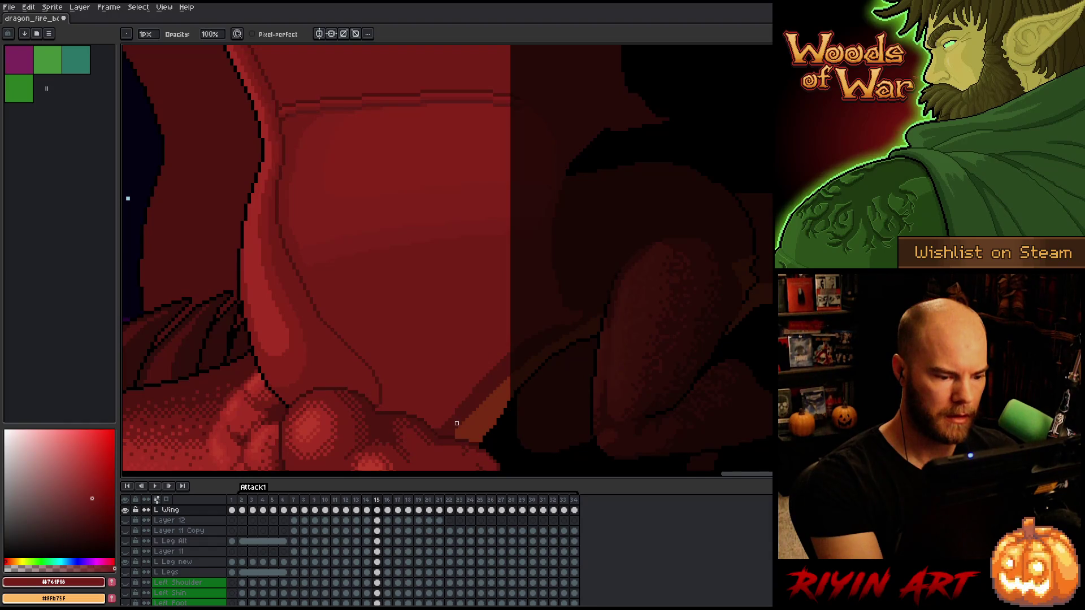
{"action": "key", "text": "b"}
{"action": "key", "text": "Left"}
{"action": "key", "text": "Right"}
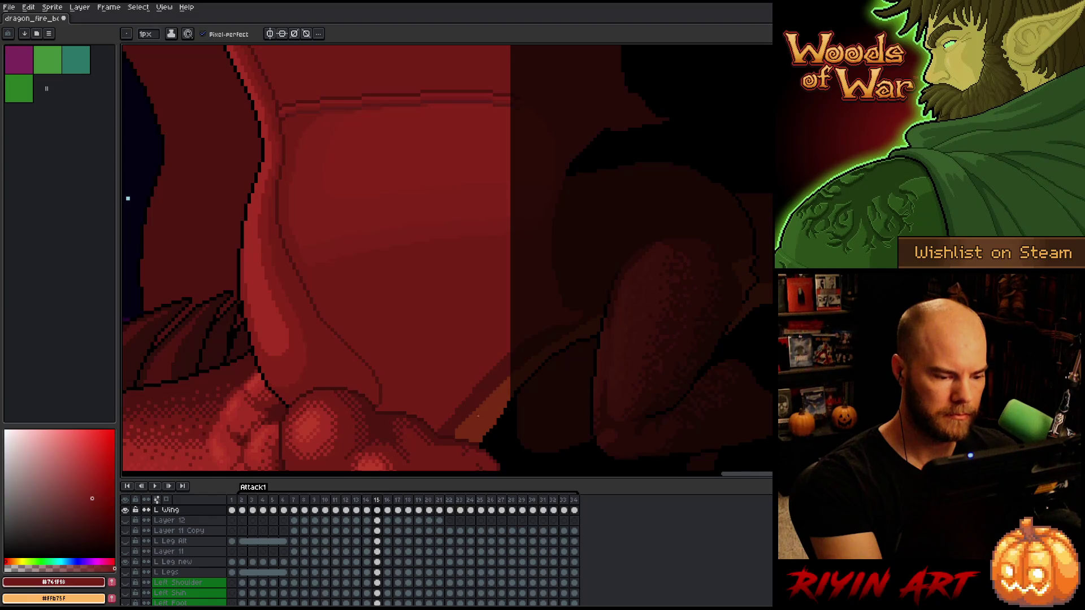
{"action": "left_click", "coordinate": [464, 439], "text": "ctrl"}
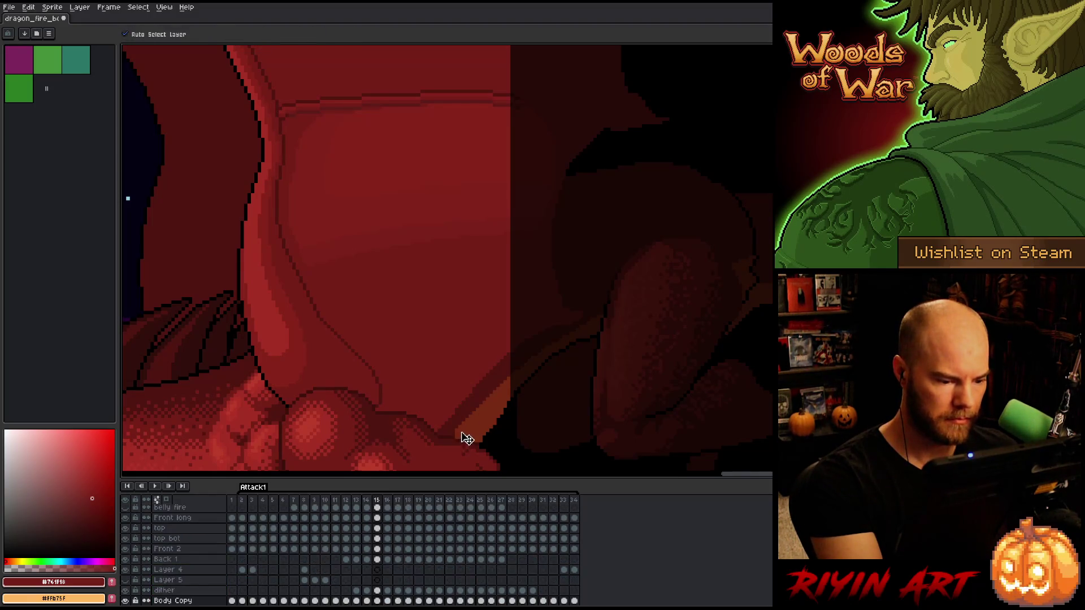
Sample the body's dark red and then the wing red, back on the L Wing layer
{"action": "left_click", "coordinate": [454, 435], "text": "alt"}
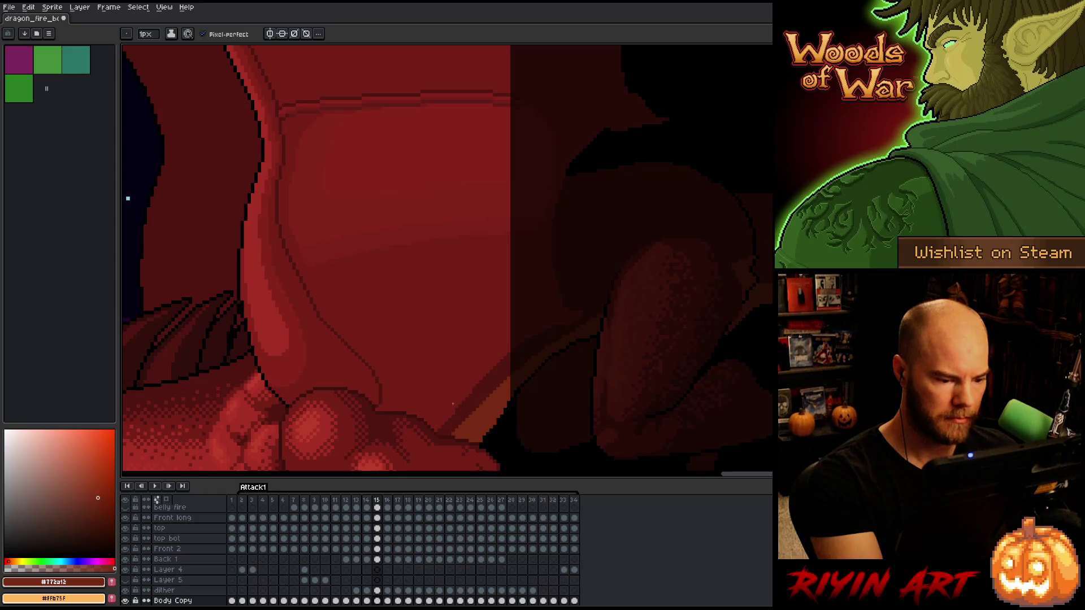
{"action": "left_click", "coordinate": [444, 421], "text": "ctrl"}
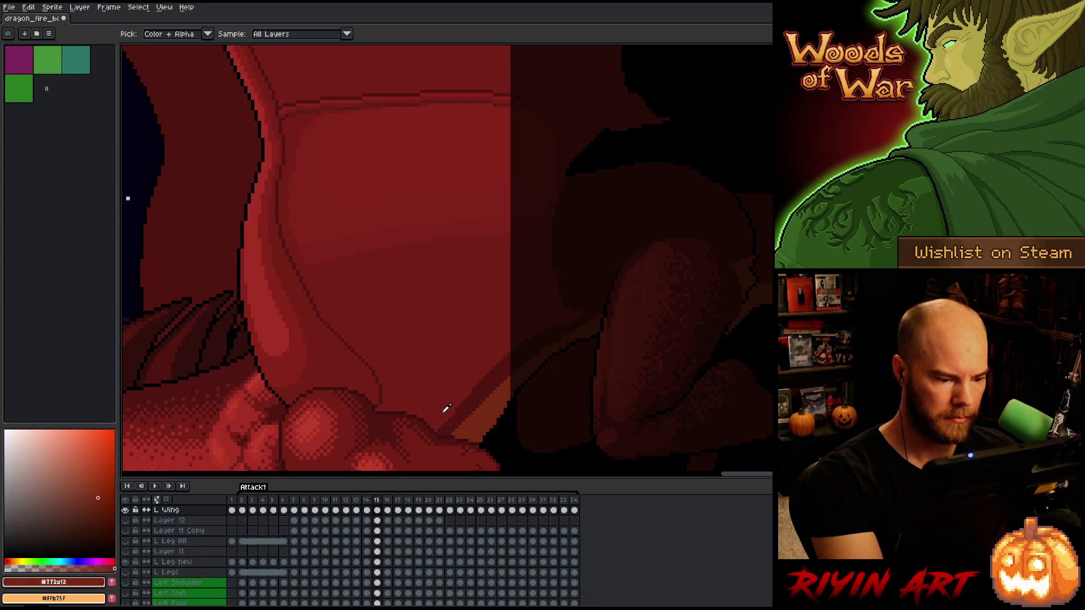
{"action": "left_click", "coordinate": [447, 408], "text": "alt"}
On frame 16, erase and redraw the wing-body join using Body Copy and L Wing reds
{"action": "key", "text": "period"}
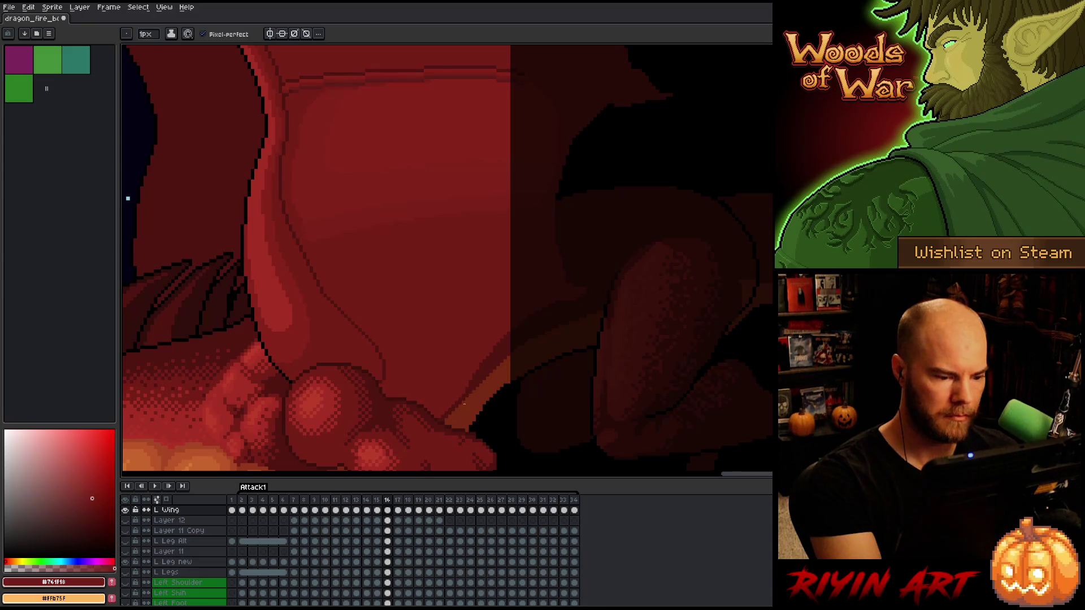
{"action": "key", "text": "e"}
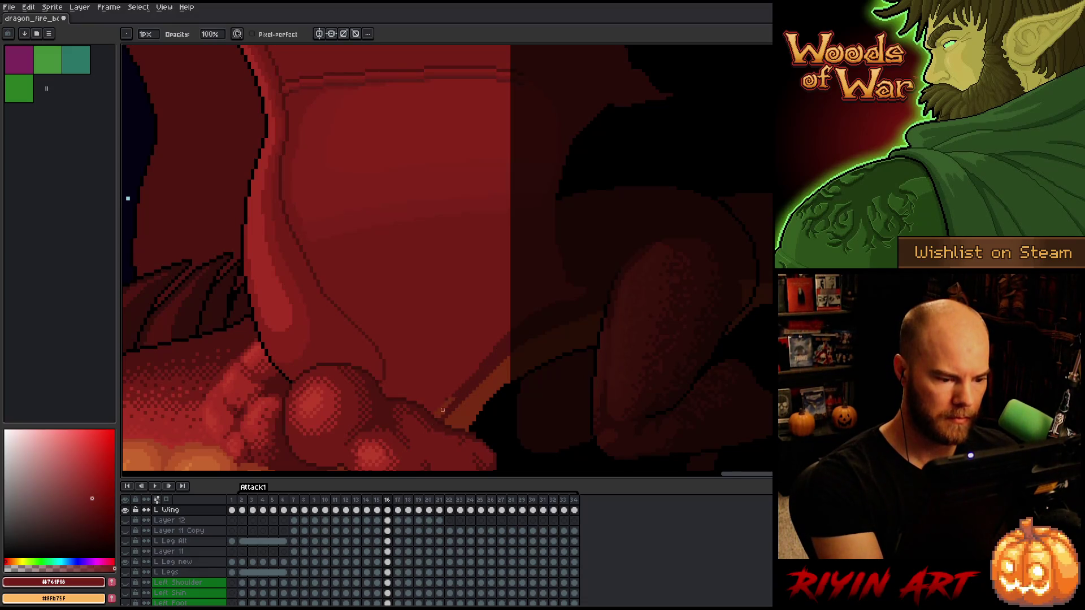
{"action": "left_click", "coordinate": [460, 395], "text": "ctrl"}
{"action": "left_click", "coordinate": [465, 390], "text": "alt"}
{"action": "key", "text": "b"}
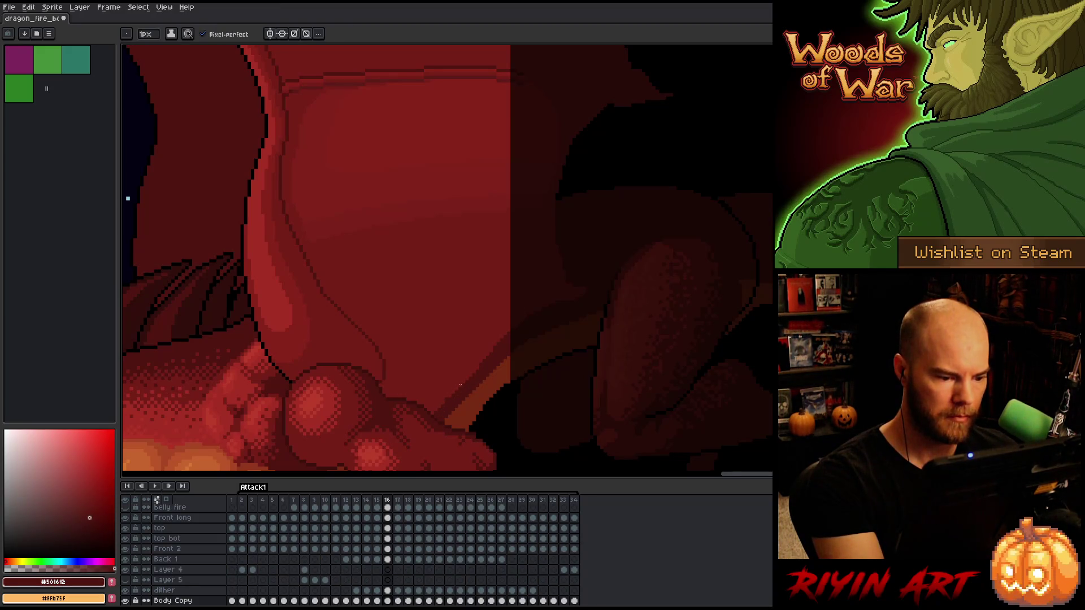
{"action": "left_click", "coordinate": [453, 387], "text": "ctrl"}
{"action": "left_click", "coordinate": [445, 401], "text": "alt"}
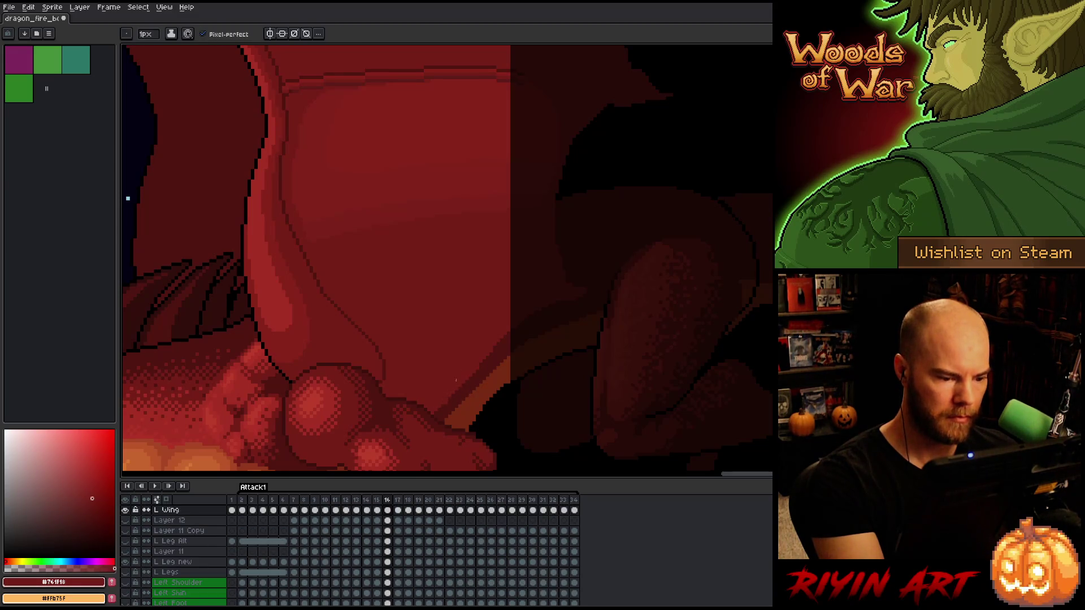
Compare frames 16–18 and touch up the left wing with pencil and eraser
{"action": "key", "text": "period"}
{"action": "key", "text": "comma"}
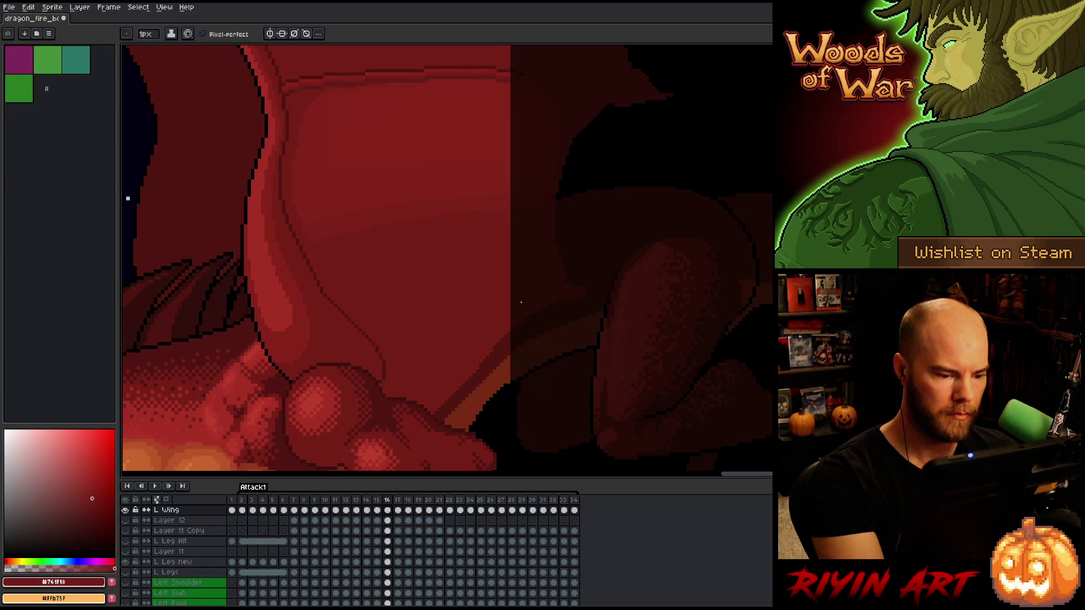
{"action": "key", "text": "period"}
{"action": "key", "text": "e"}
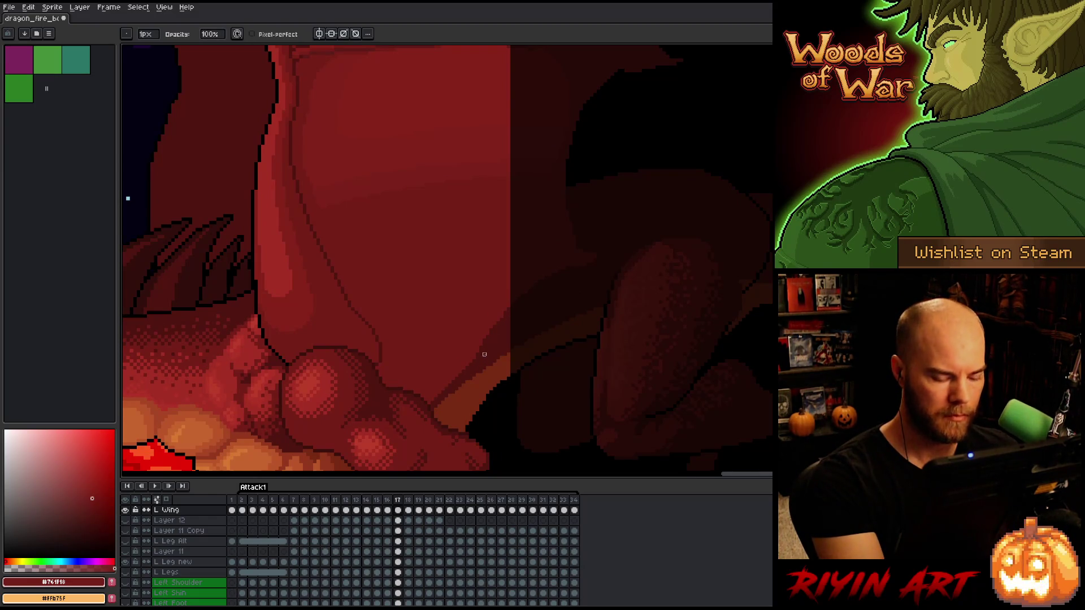
{"action": "key", "text": "comma"}
{"action": "key", "text": "period"}
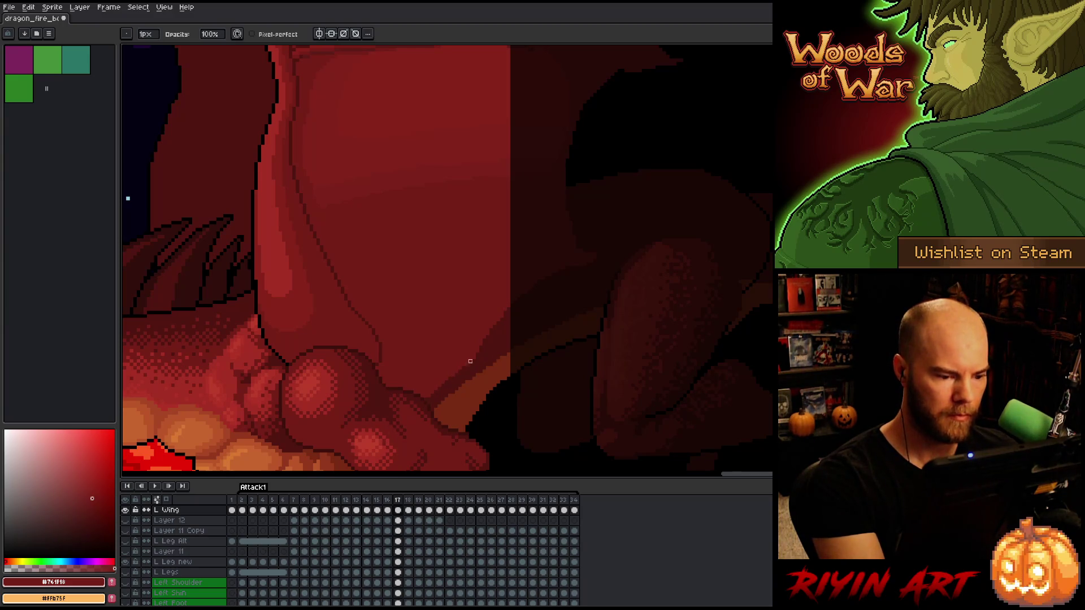
{"action": "key", "text": "comma"}
{"action": "key", "text": "period"}
{"action": "key", "text": "period"}
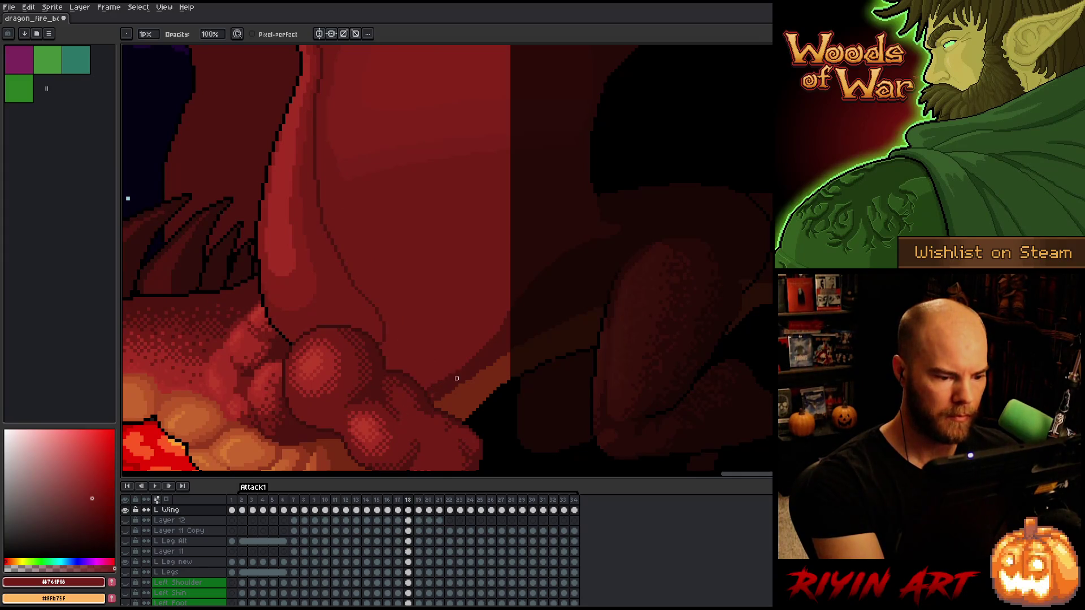
{"action": "key", "text": "b"}
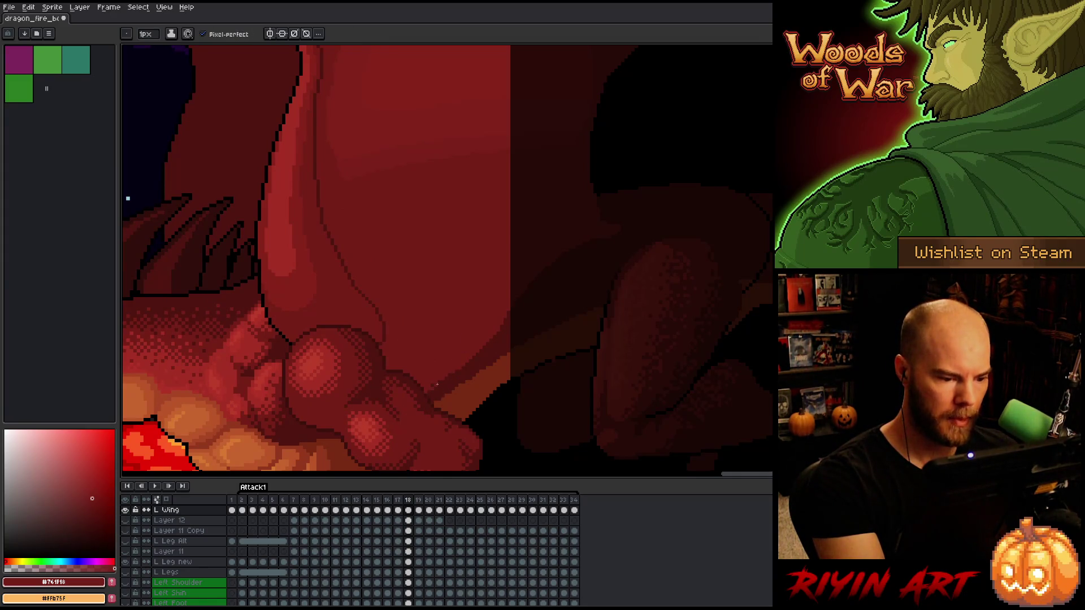
{"action": "key", "text": "e"}
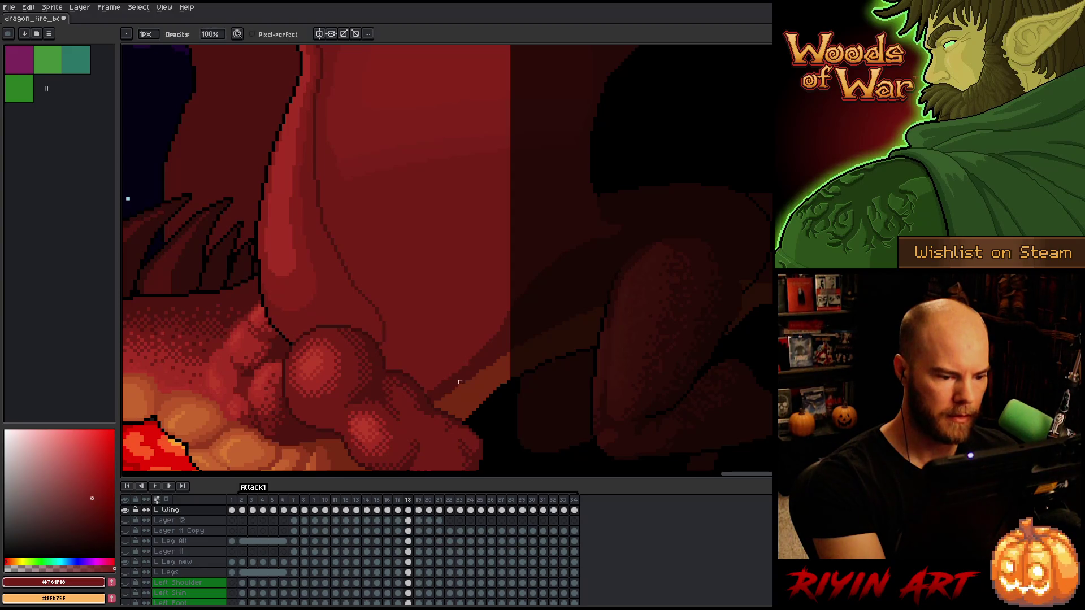
{"action": "key", "text": "b"}
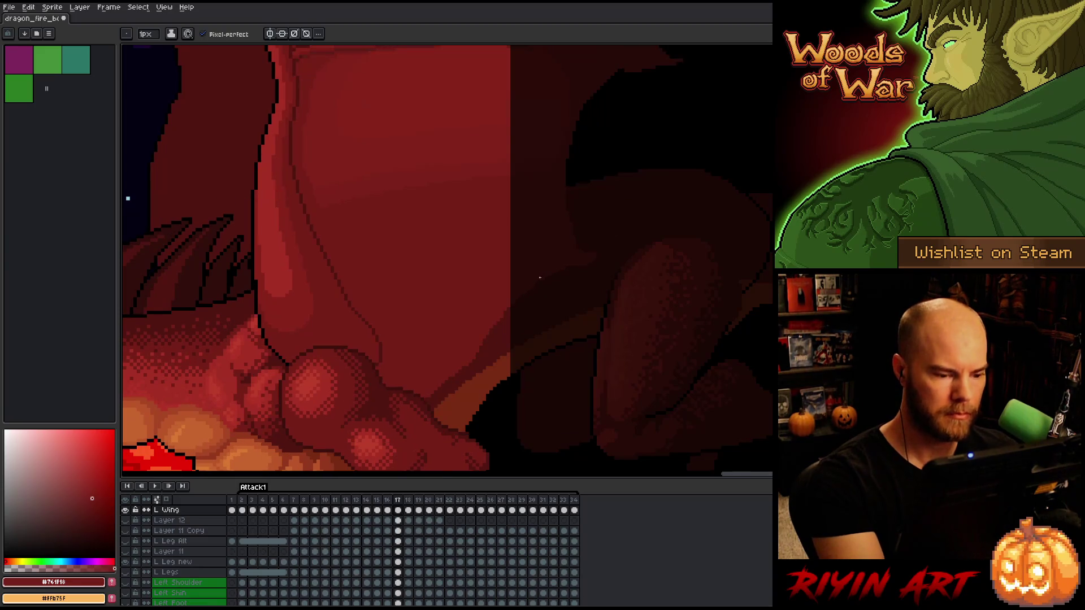
Touch up the left wing on frames 19 and 20, comparing against neighbouring frames
{"action": "key", "text": "Right"}
{"action": "key", "text": "Left"}
{"action": "key", "text": "Right"}
{"action": "key", "text": "e"}
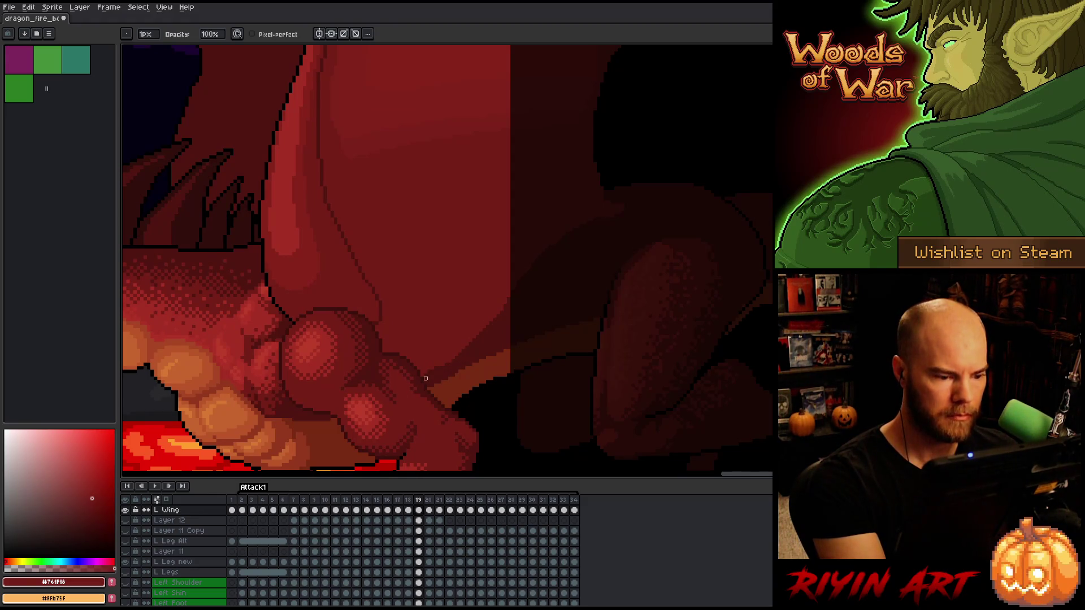
{"action": "key", "text": "b"}
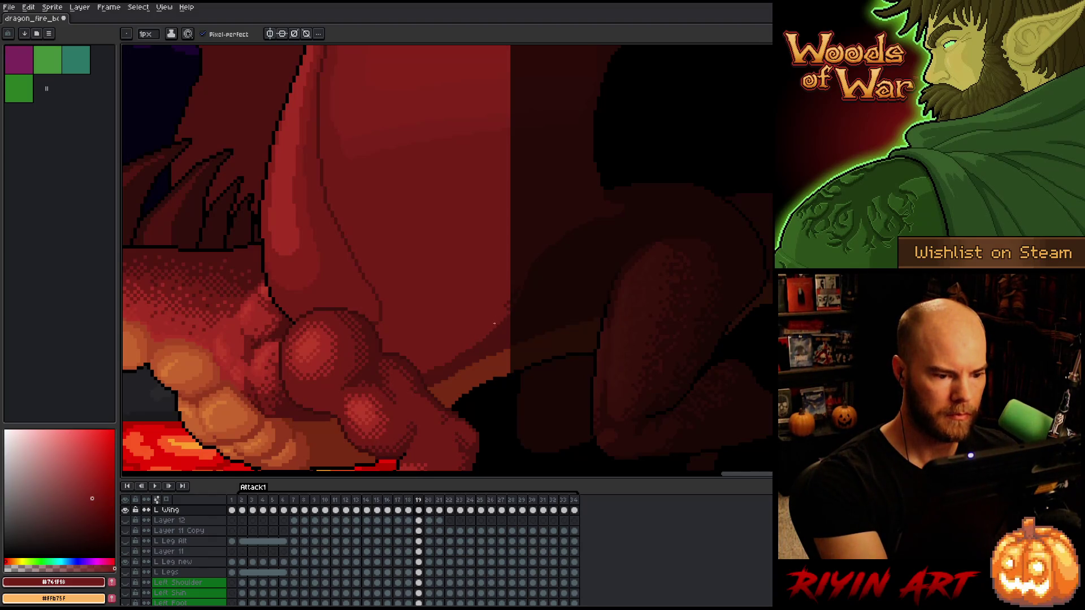
{"action": "key", "text": "Left"}
{"action": "key", "text": "Right"}
{"action": "key", "text": "Right"}
{"action": "key", "text": "e"}
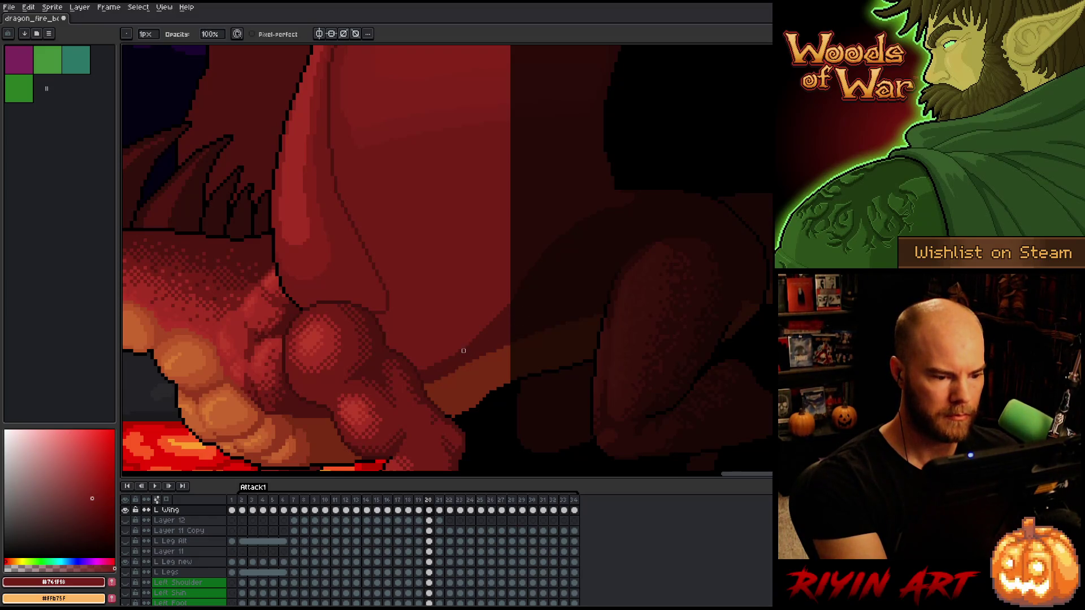
{"action": "key", "text": "Left"}
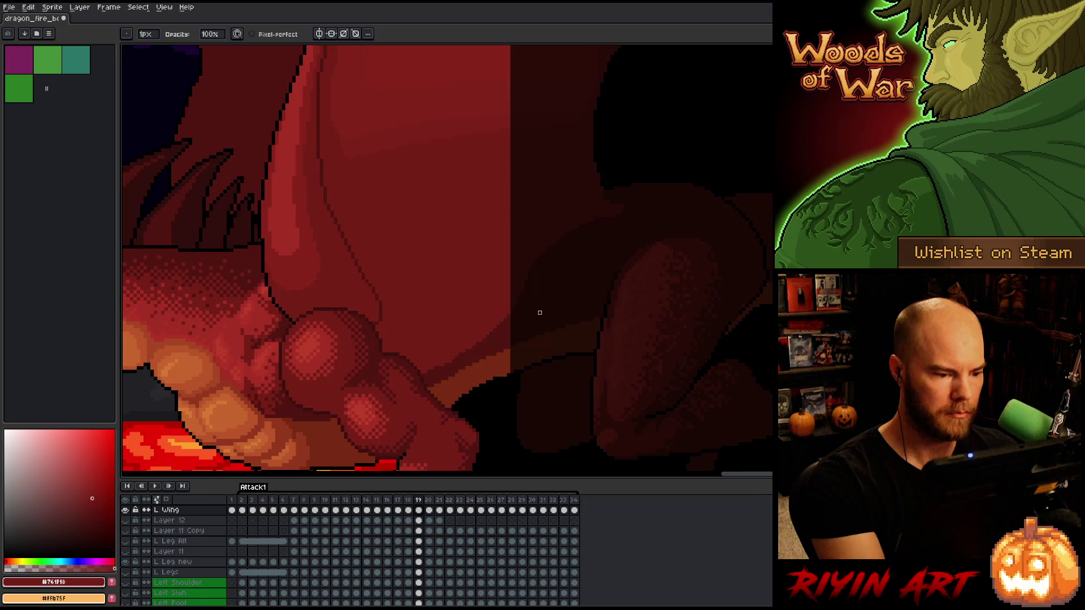
{"action": "key", "text": "Right"}
{"action": "key", "text": "b"}
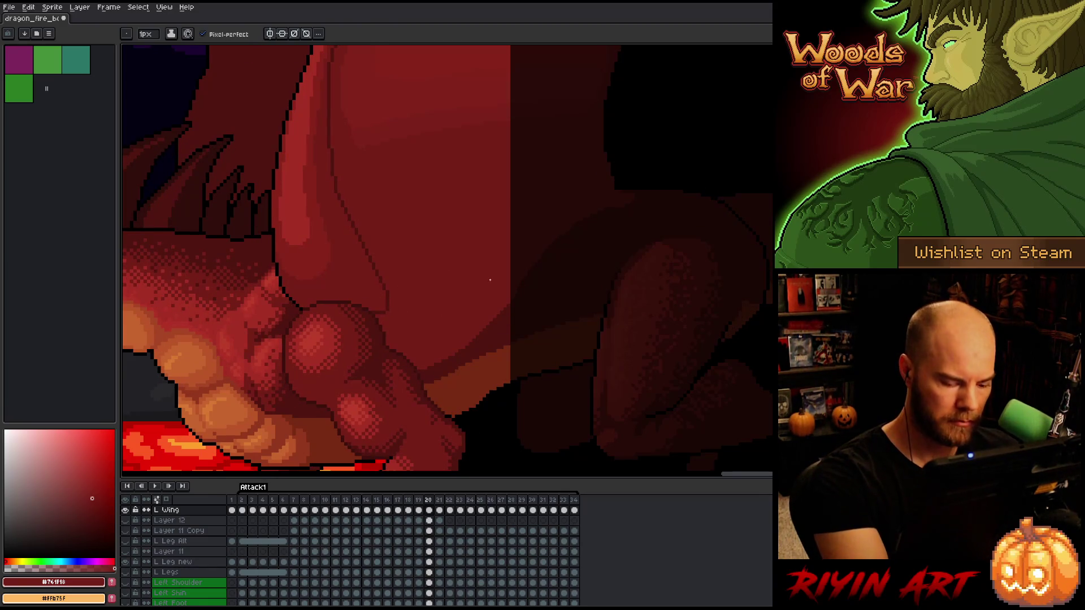
Erase stray wing pixels on frame 22 and check frame 23 against its neighbour
{"action": "key", "text": "Right"}
{"action": "key", "text": "Right"}
{"action": "key", "text": "Left"}
{"action": "key", "text": "Right"}
{"action": "key", "text": "e"}
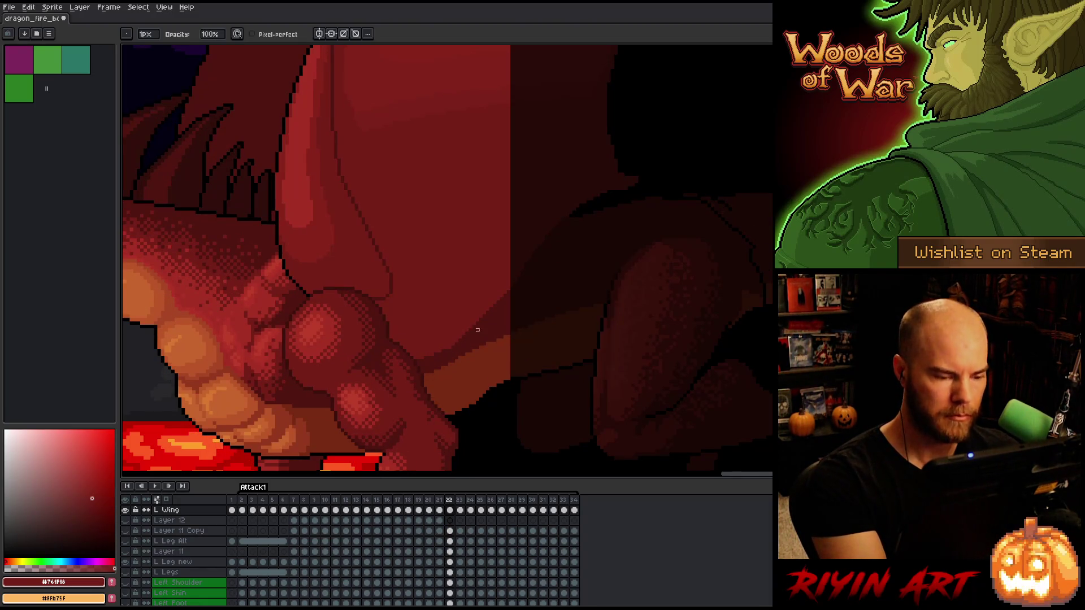
{"action": "key", "text": "Right"}
{"action": "key", "text": "Left"}
{"action": "key", "text": "Right"}
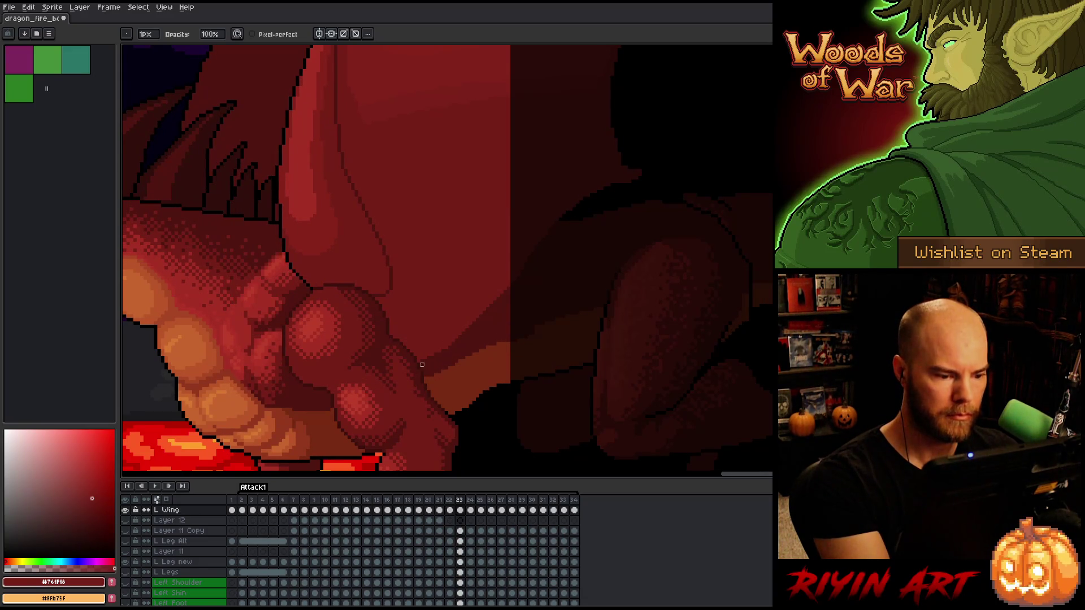
Flip between frames 23 and 24 to compare the wing pose
{"action": "key", "text": "Right"}
{"action": "key", "text": "Left"}
{"action": "key", "text": "Left"}
{"action": "key", "text": "Right"}
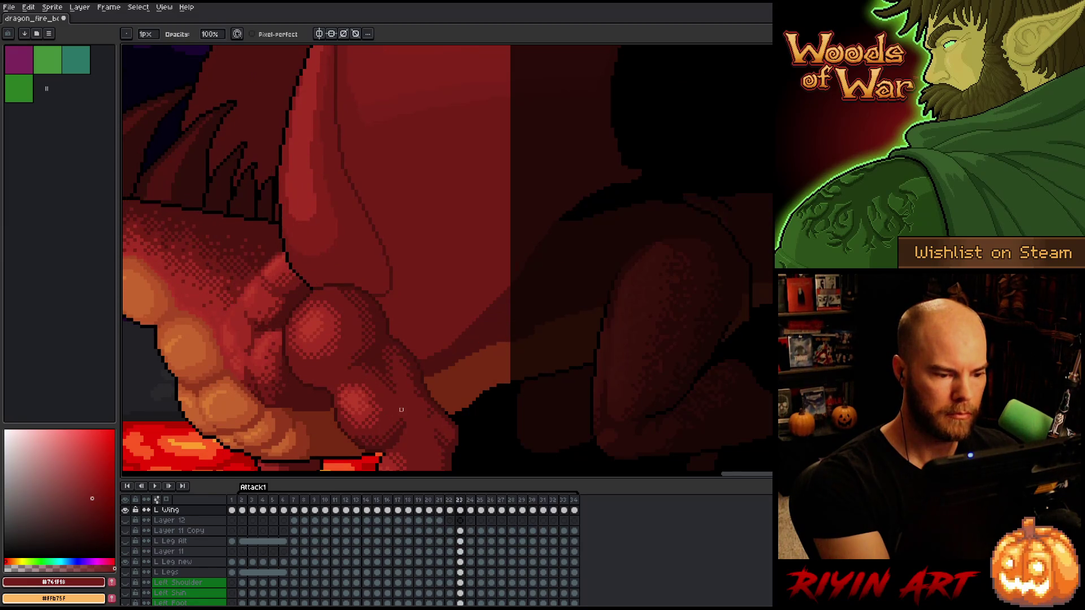
{"action": "key", "text": "Right"}
{"action": "key", "text": "Left"}
{"action": "key", "text": "Left"}
{"action": "key", "text": "Right"}
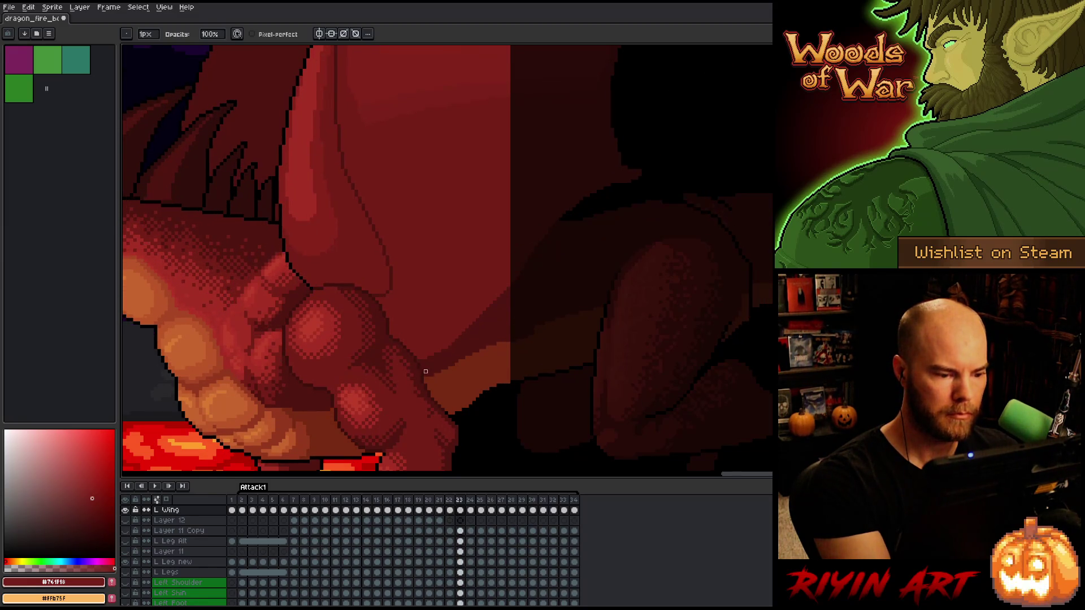
{"action": "key", "text": "Left"}
{"action": "key", "text": "Right"}
{"action": "key", "text": "Right"}
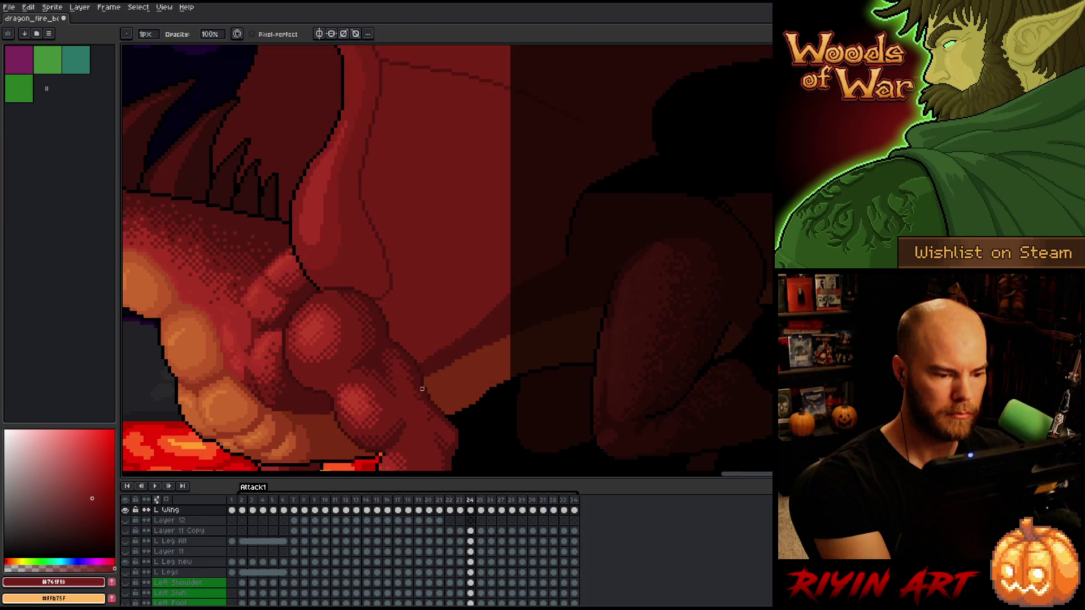
Step through frames 25 to 30 and sample the dark red #501612 from the dragon's body
{"action": "key", "text": "Right"}
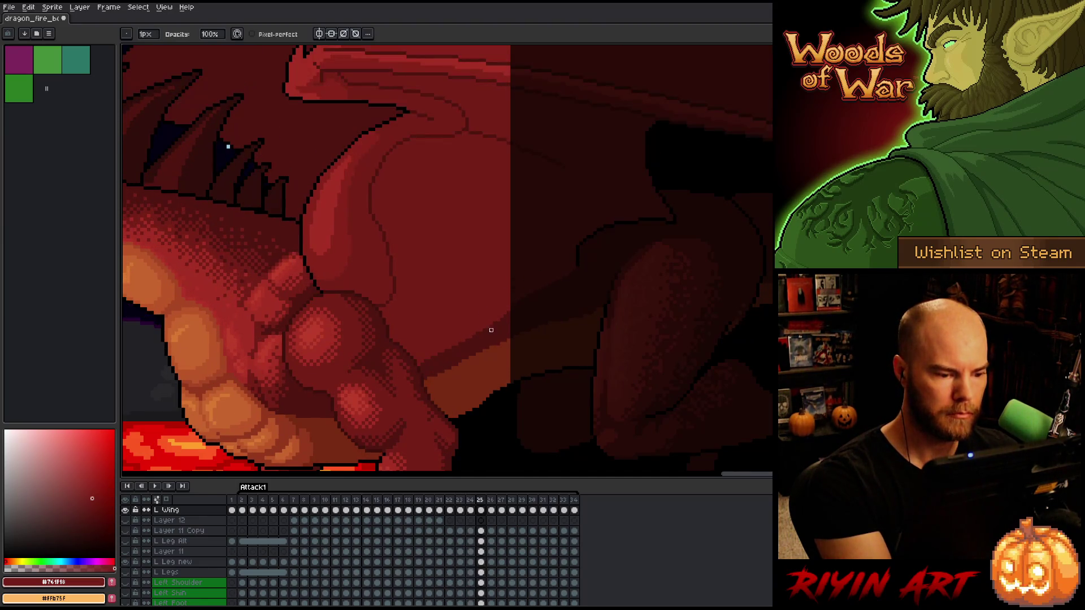
{"action": "key", "text": "Right"}
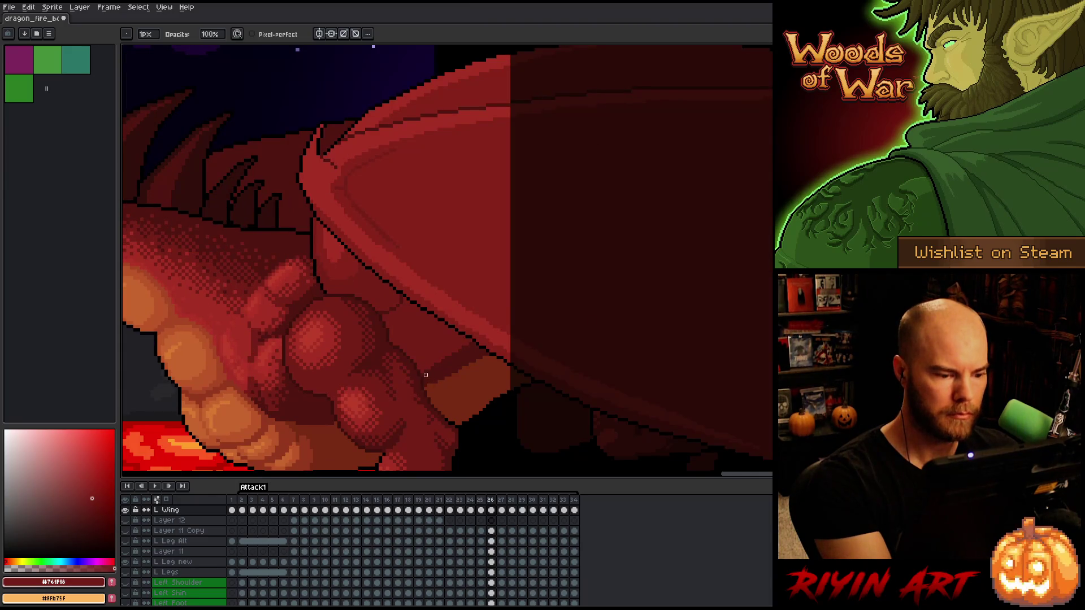
{"action": "key", "text": "Right"}
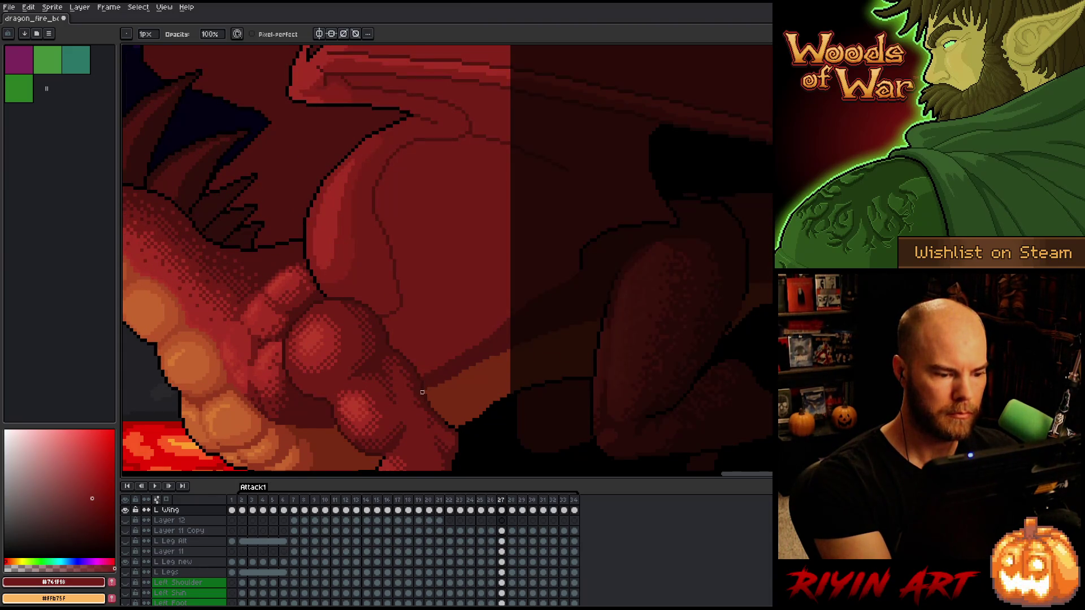
{"action": "key", "text": "Right"}
{"action": "key", "text": "Right"}
{"action": "key", "text": "Left"}
{"action": "key", "text": "Left"}
{"action": "key", "text": "Right"}
{"action": "key", "text": "Left"}
{"action": "key", "text": "Right"}
{"action": "key", "text": "Right"}
{"action": "key", "text": "Right"}
{"action": "key", "text": "Left"}
{"action": "key", "text": "Right"}
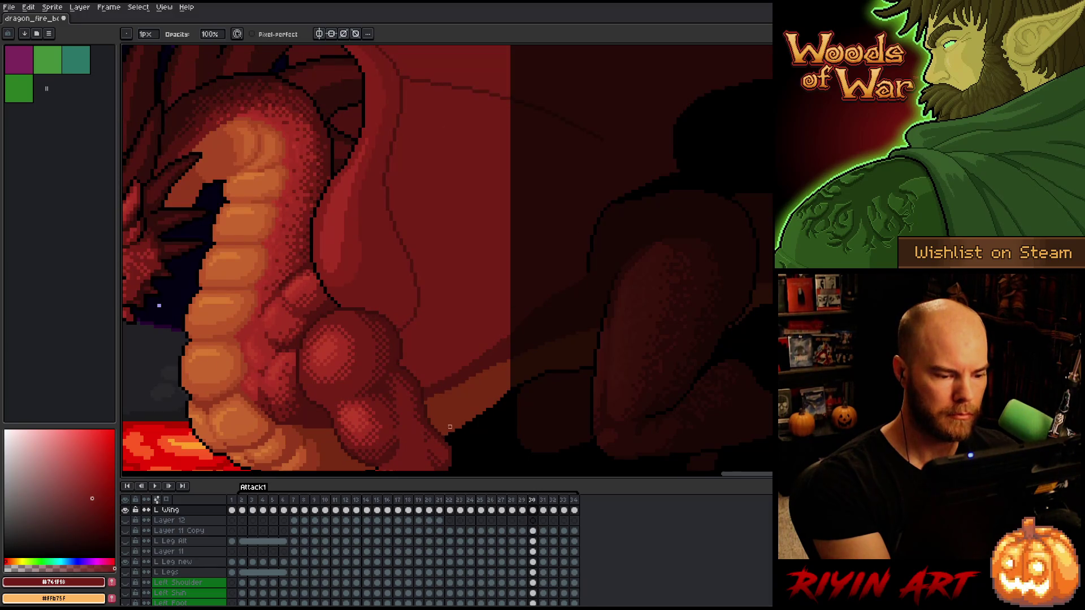
{"action": "left_click", "coordinate": [448, 412], "text": "alt"}
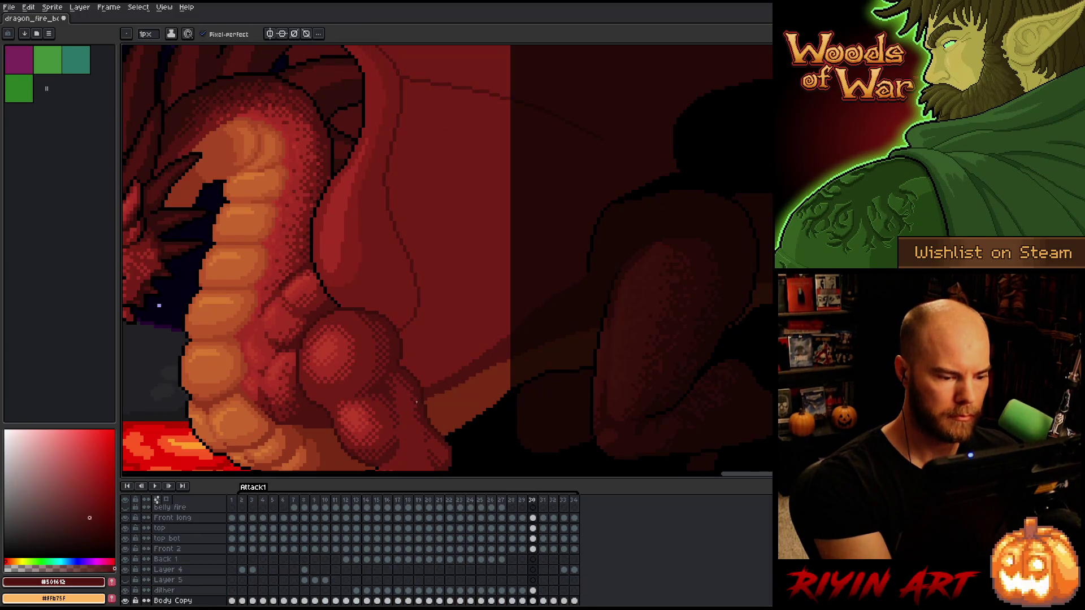
Test and undo a #501612 wing-edge stroke, then go to frame 31 on the L Wing layer
{"action": "left_click_drag", "start_coordinate": [447, 386], "coordinate": [502, 358]}
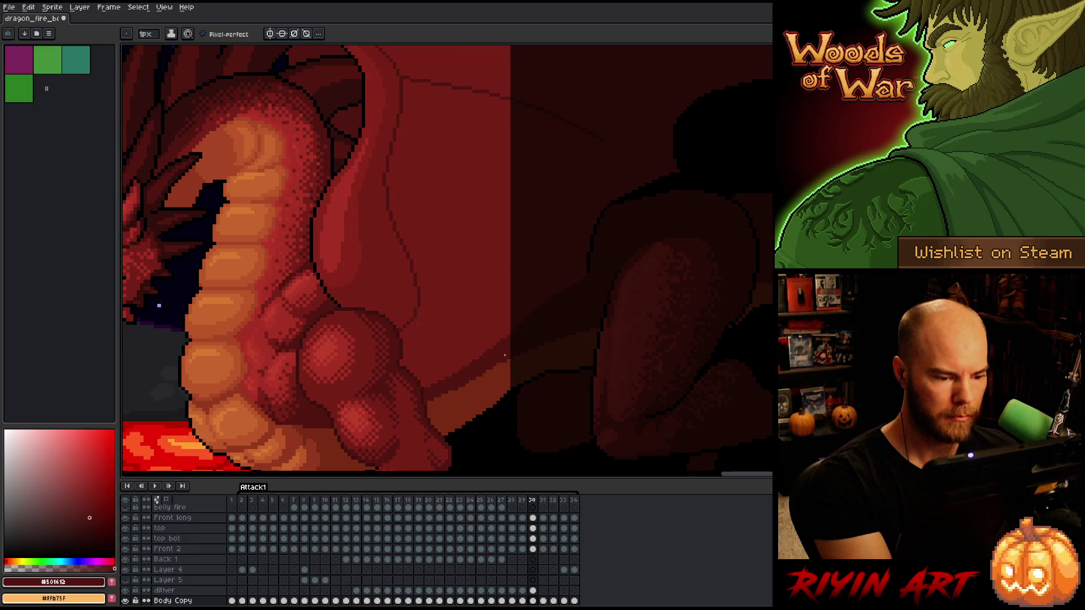
{"action": "key", "text": "ctrl+z"}
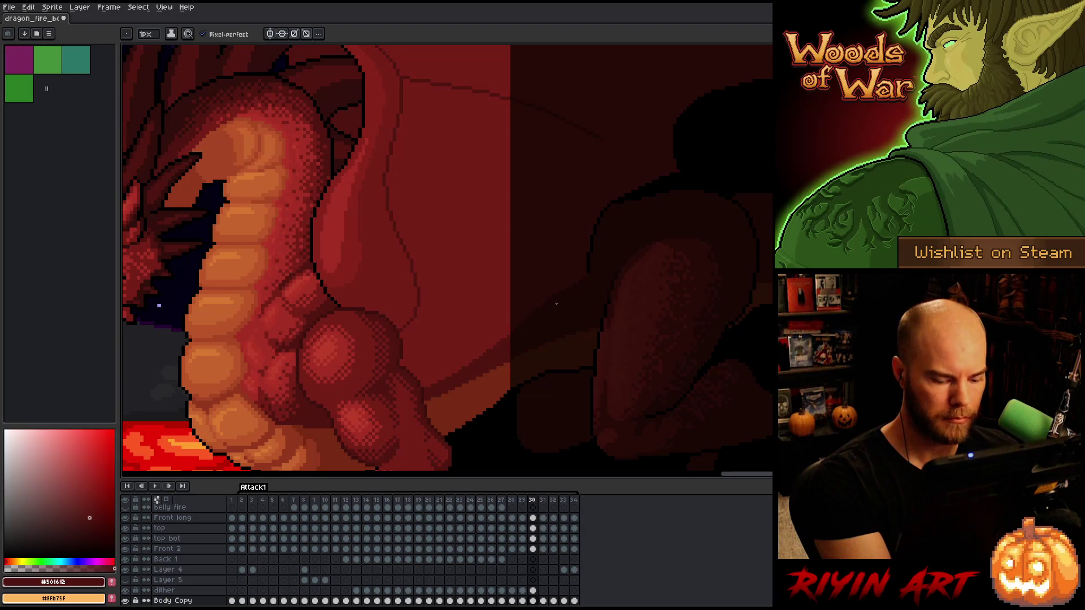
{"action": "key", "text": "period"}
{"action": "key", "text": "comma"}
{"action": "key", "text": "comma"}
{"action": "key", "text": "period"}
{"action": "key", "text": "period"}
{"action": "key", "text": "comma"}
{"action": "key", "text": "period"}
{"action": "key", "text": "period"}
{"action": "key", "text": "comma"}
{"action": "key", "text": "comma"}
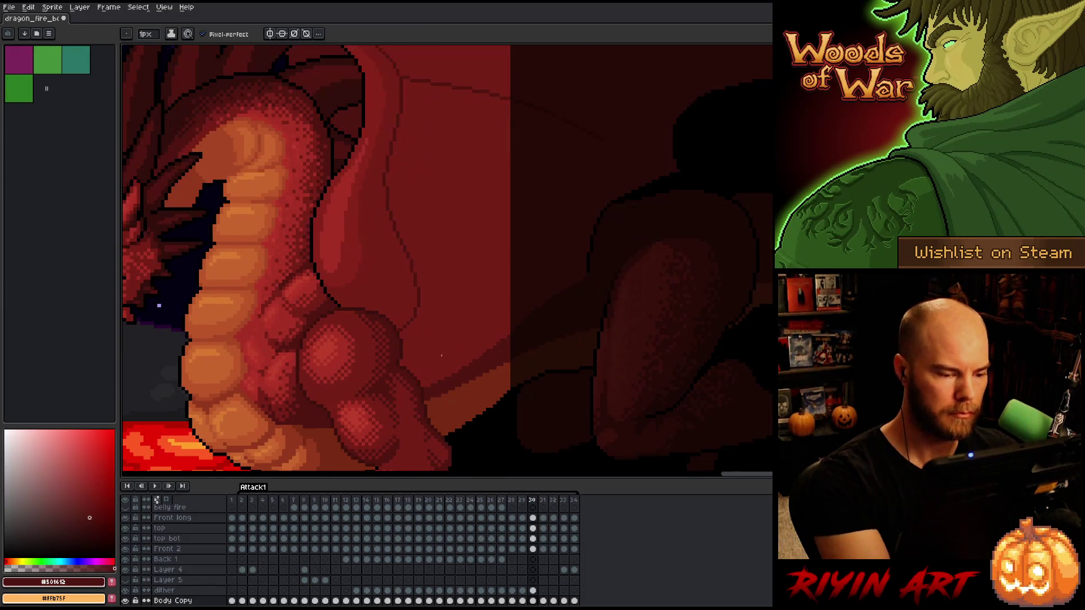
{"action": "key", "text": "period"}
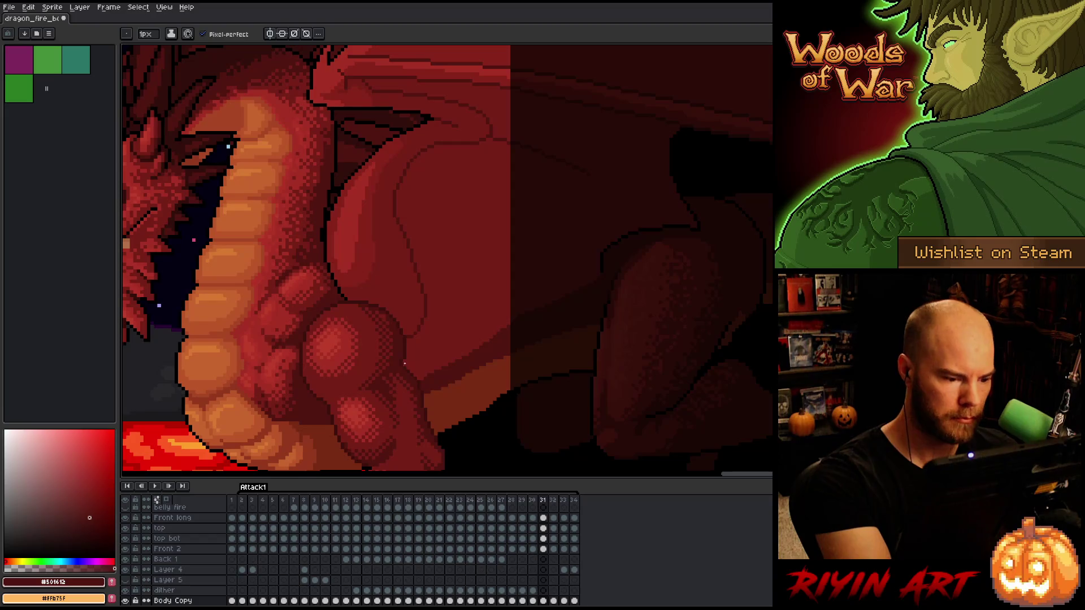
{"action": "left_click", "coordinate": [417, 369]}
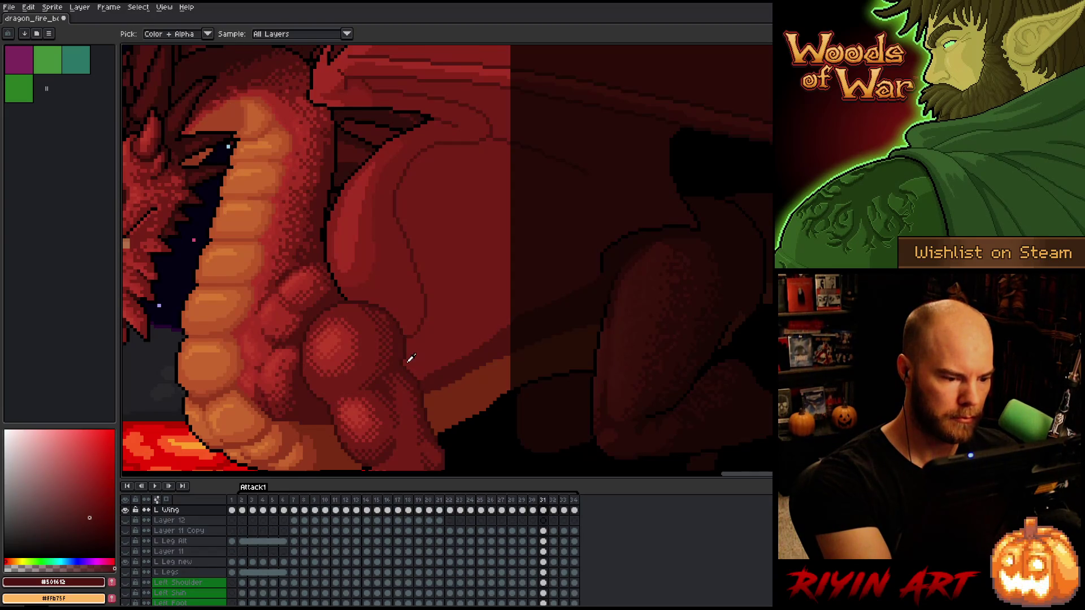
With the Pencil active, review frames 30 to 32 and step back to frame 29
{"action": "key", "text": "b"}
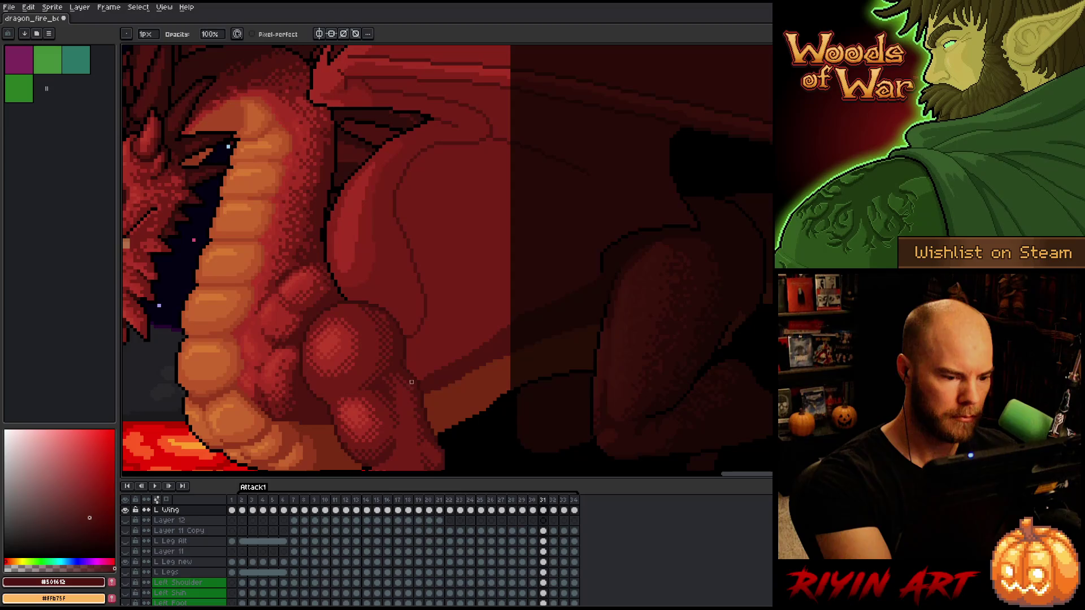
{"action": "key", "text": "comma"}
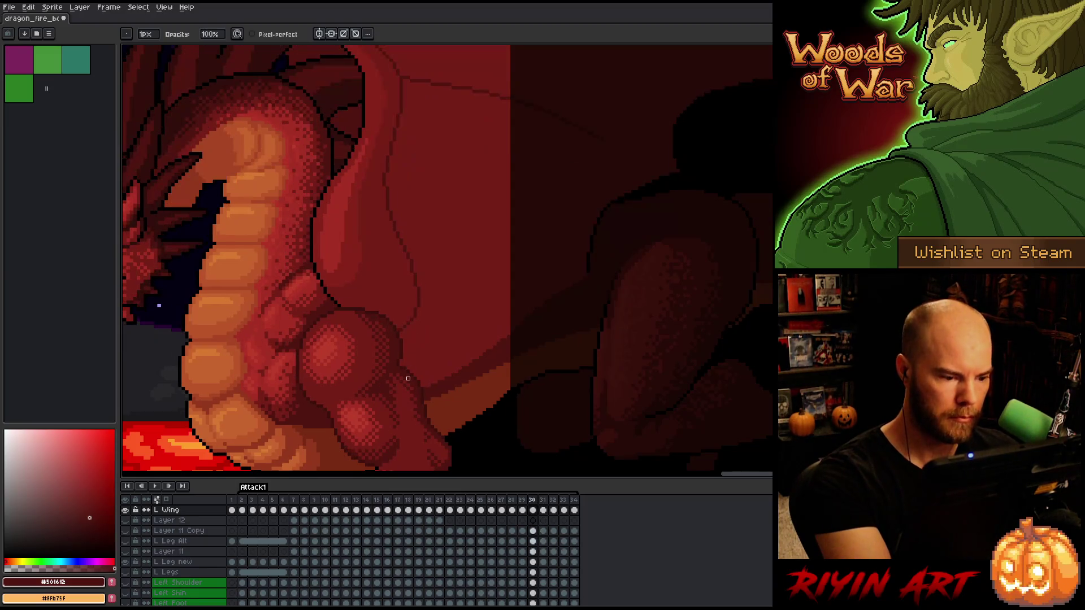
{"action": "key", "text": "comma"}
{"action": "key", "text": "period"}
{"action": "key", "text": "period"}
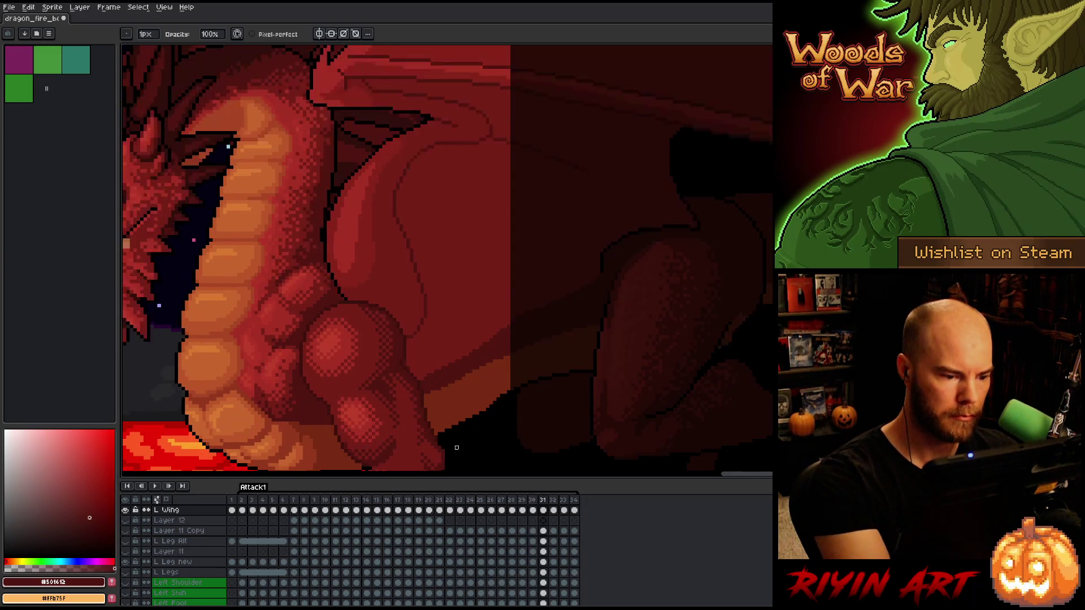
{"action": "key", "text": "period"}
{"action": "key", "text": "comma"}
{"action": "key", "text": "comma"}
{"action": "key", "text": "period"}
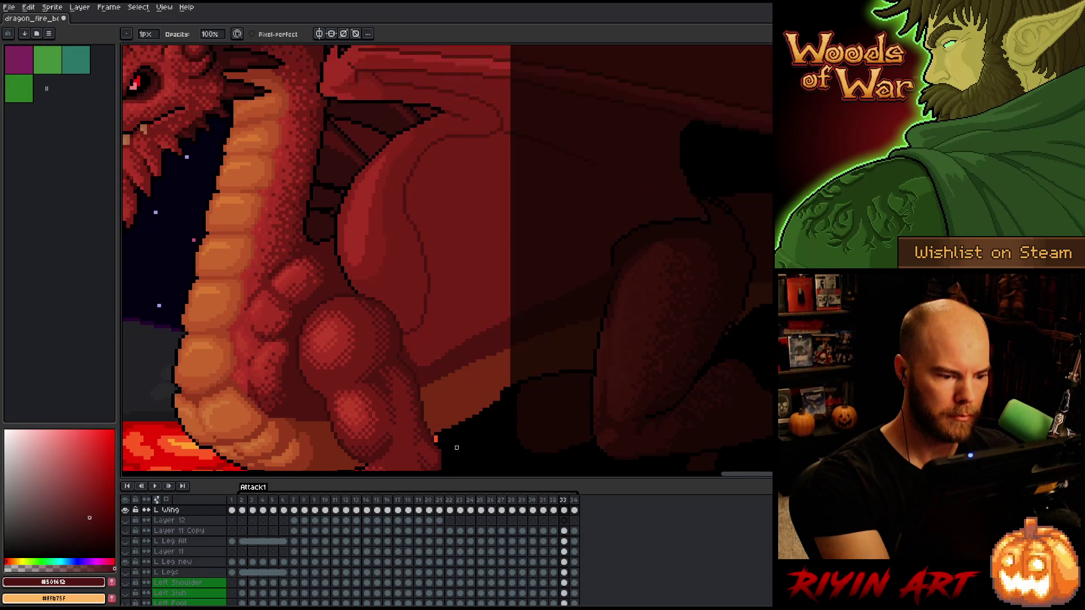
{"action": "key", "text": "period"}
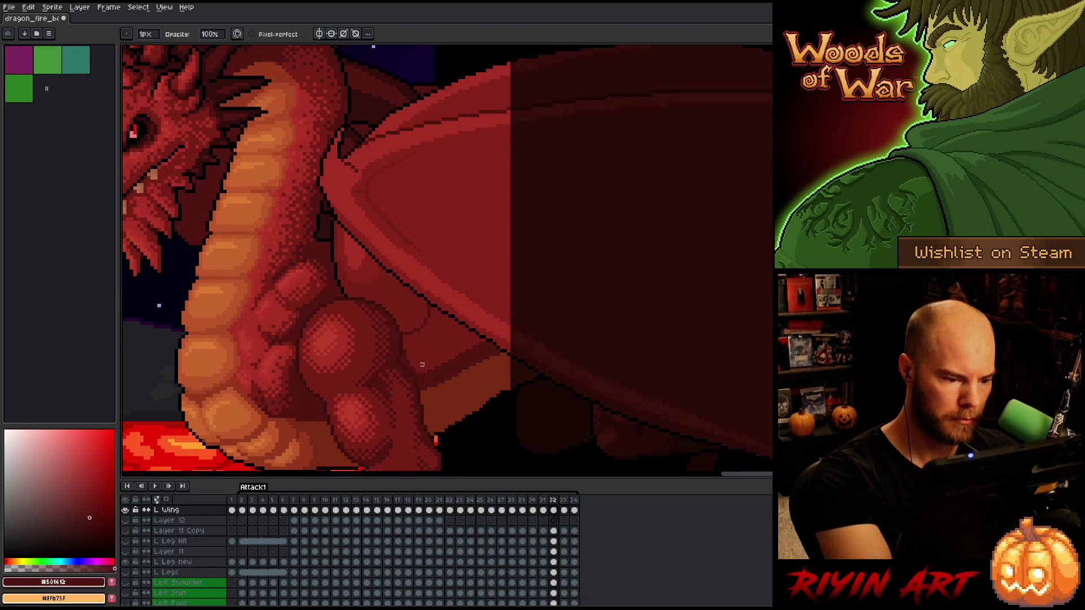
{"action": "key", "text": "comma"}
{"action": "key", "text": "comma"}
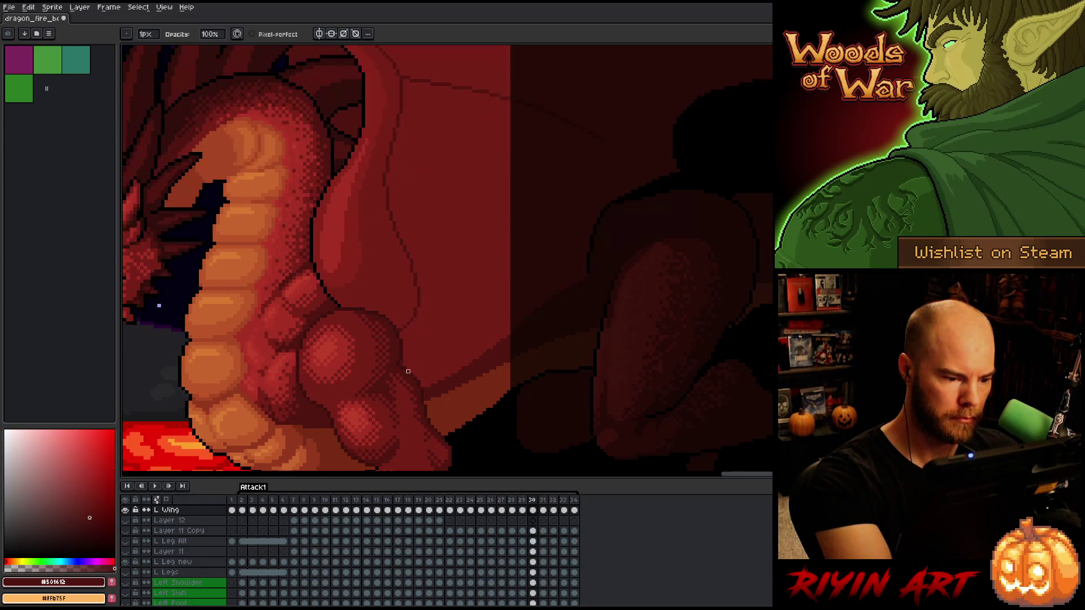
{"action": "key", "text": "comma"}
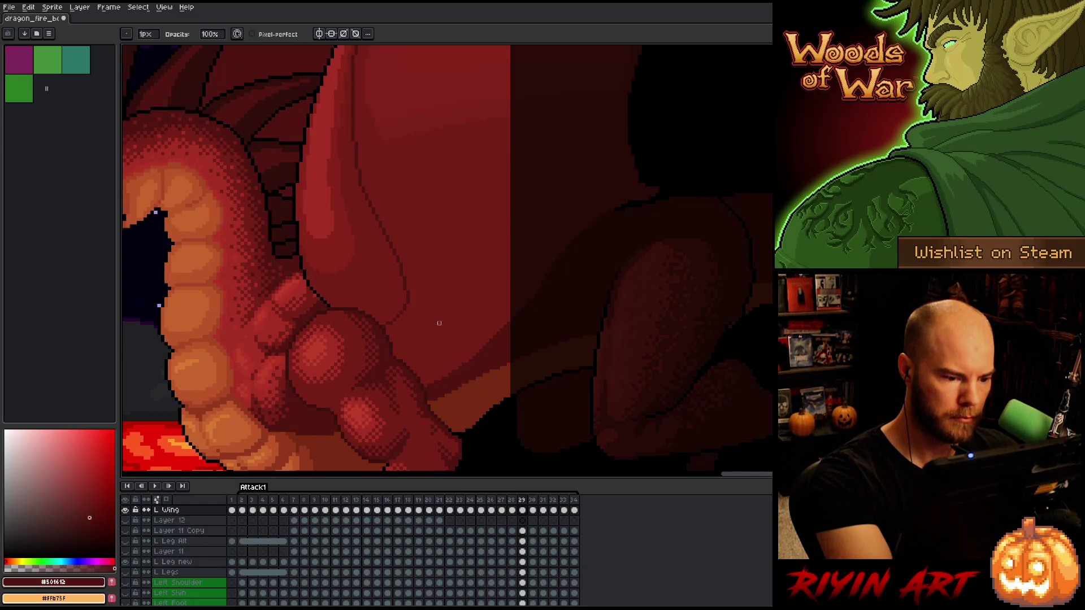
{"action": "key", "text": "comma"}
Sample a lighter wing red on frame 30, then compare and return to frame 29
{"action": "key", "text": "period"}
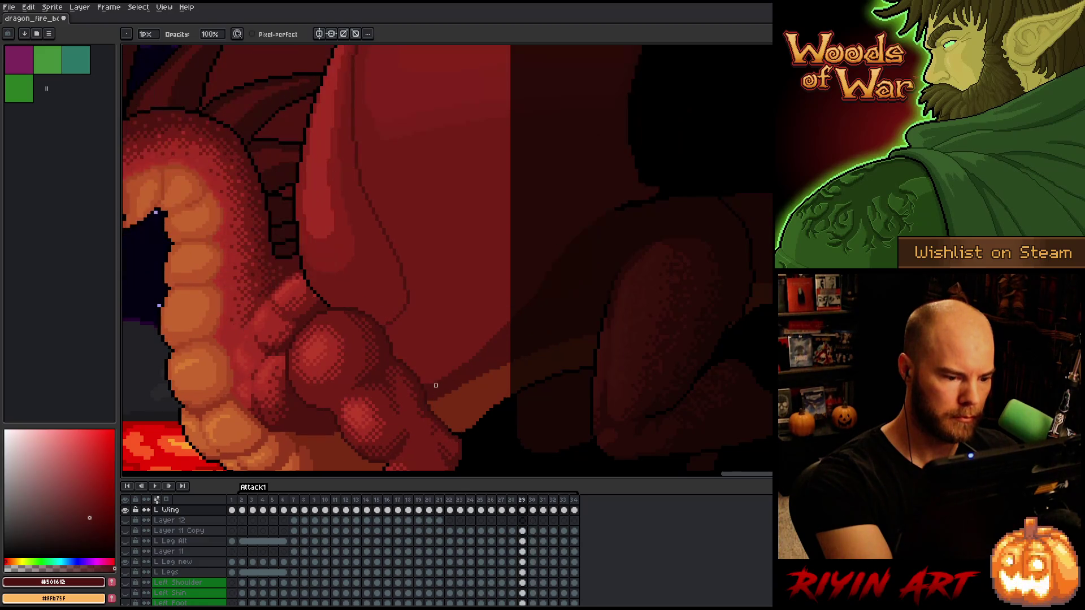
{"action": "key", "text": "period"}
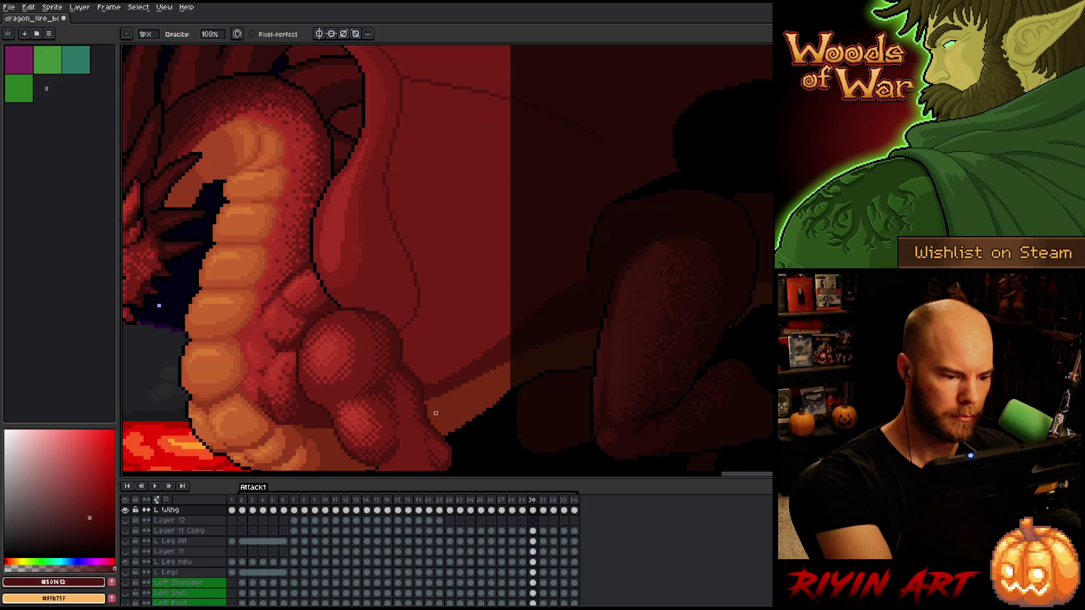
{"action": "left_click", "coordinate": [418, 372], "text": "alt"}
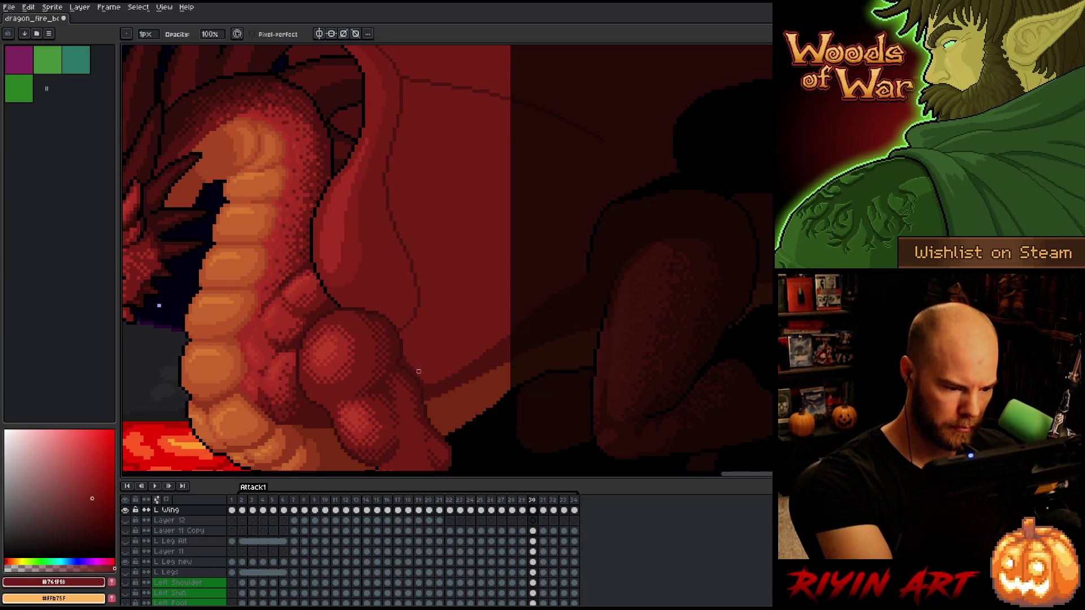
{"action": "key", "text": "comma"}
{"action": "key", "text": "period"}
{"action": "key", "text": "comma"}
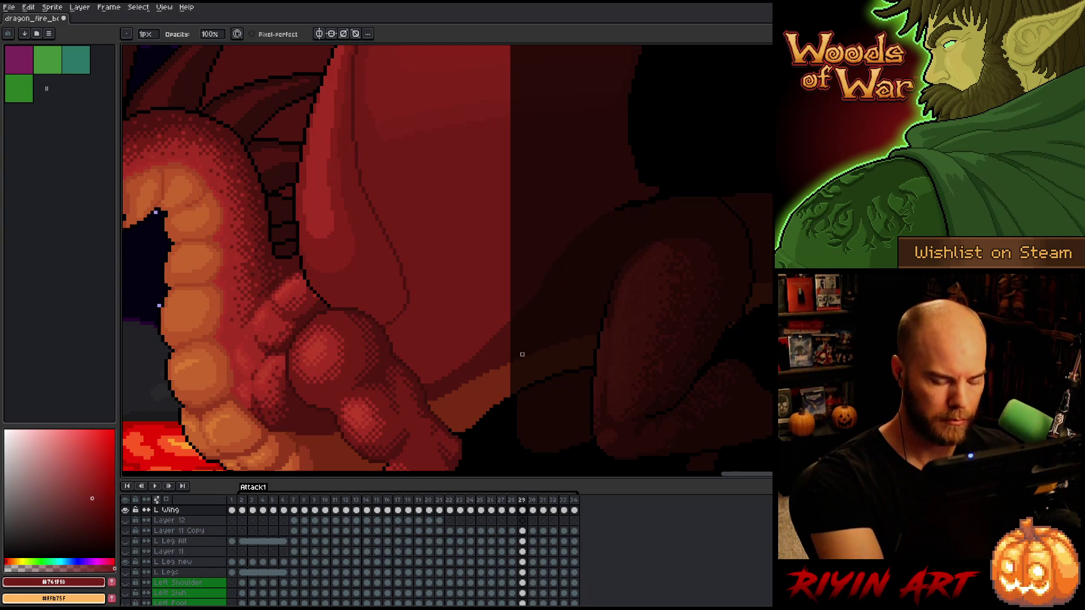
Step through the full Attack1 loop and back, stopping on frame 11 with the Pencil active
{"action": "key", "text": "period"}
{"action": "key", "text": "period"}
{"action": "key", "text": "period"}
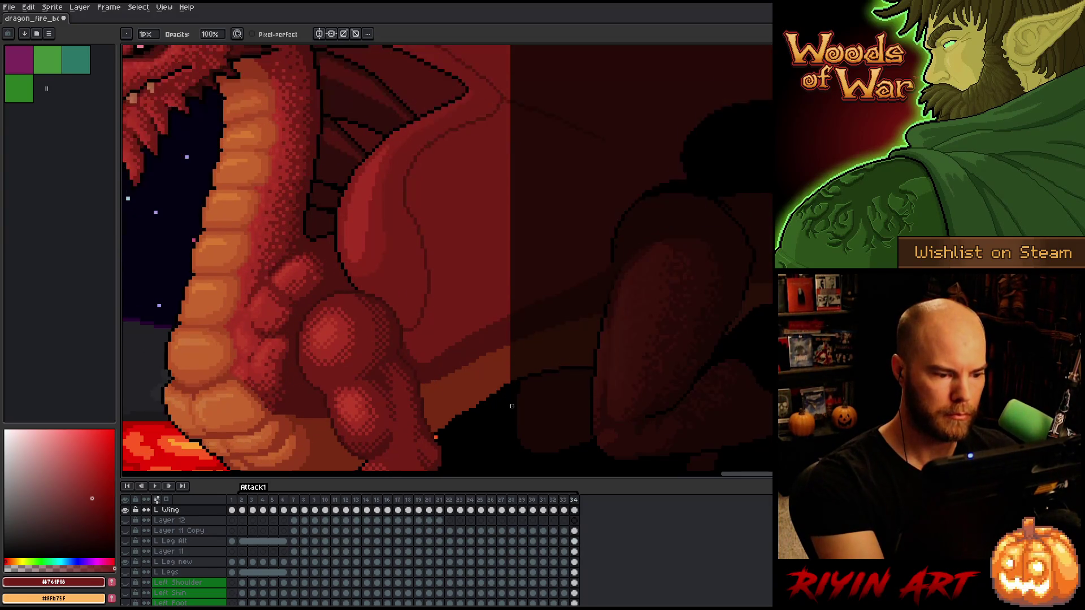
{"action": "key", "text": "period"}
{"action": "key", "text": "period"}
{"action": "key", "text": "period"}
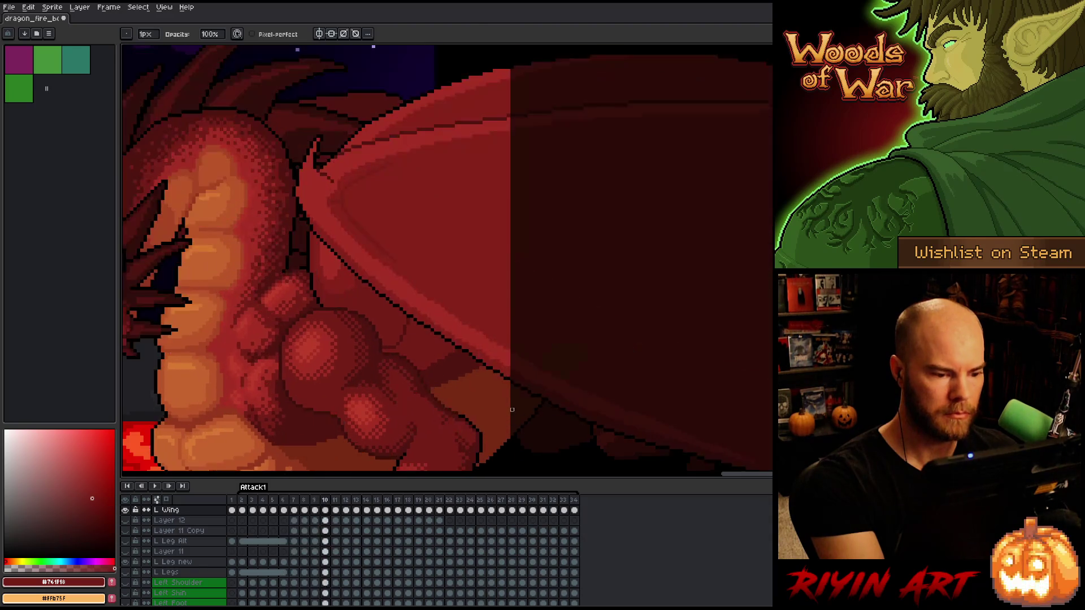
{"action": "key", "text": "period"}
{"action": "key", "text": "period"}
{"action": "key", "text": "period"}
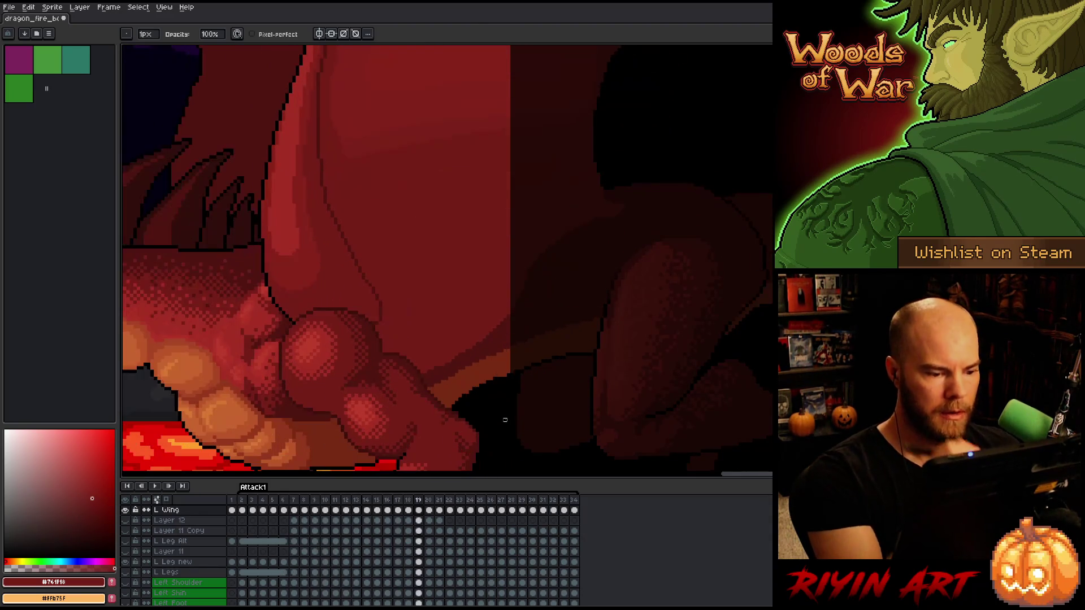
{"action": "key", "text": "period"}
{"action": "key", "text": "period"}
{"action": "key", "text": "period"}
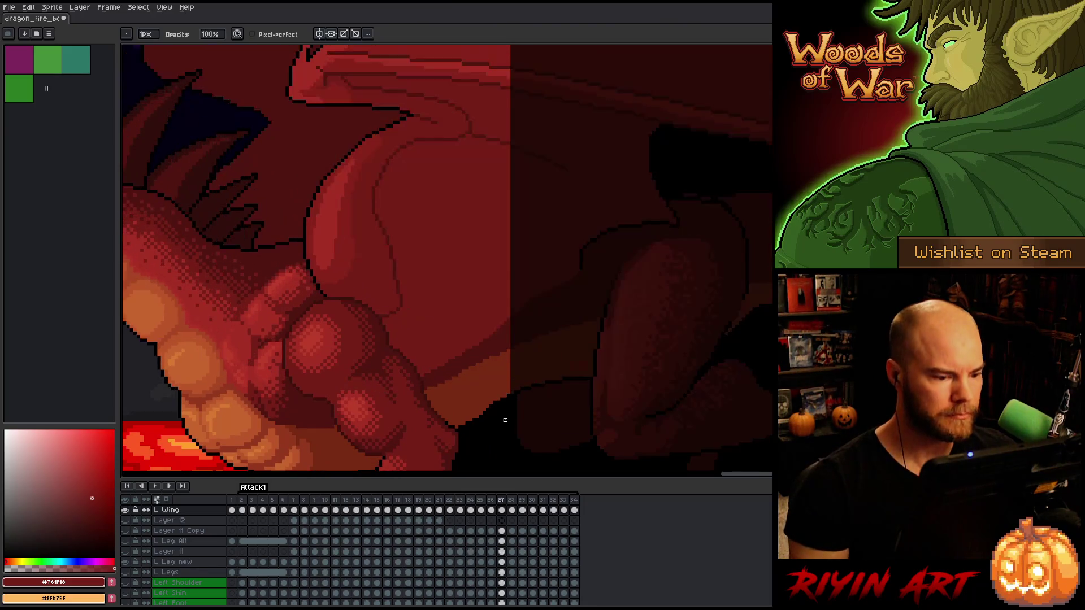
{"action": "key", "text": "period"}
{"action": "key", "text": "period"}
{"action": "key", "text": "period"}
{"action": "key", "text": "comma"}
{"action": "key", "text": "comma"}
{"action": "key", "text": "comma"}
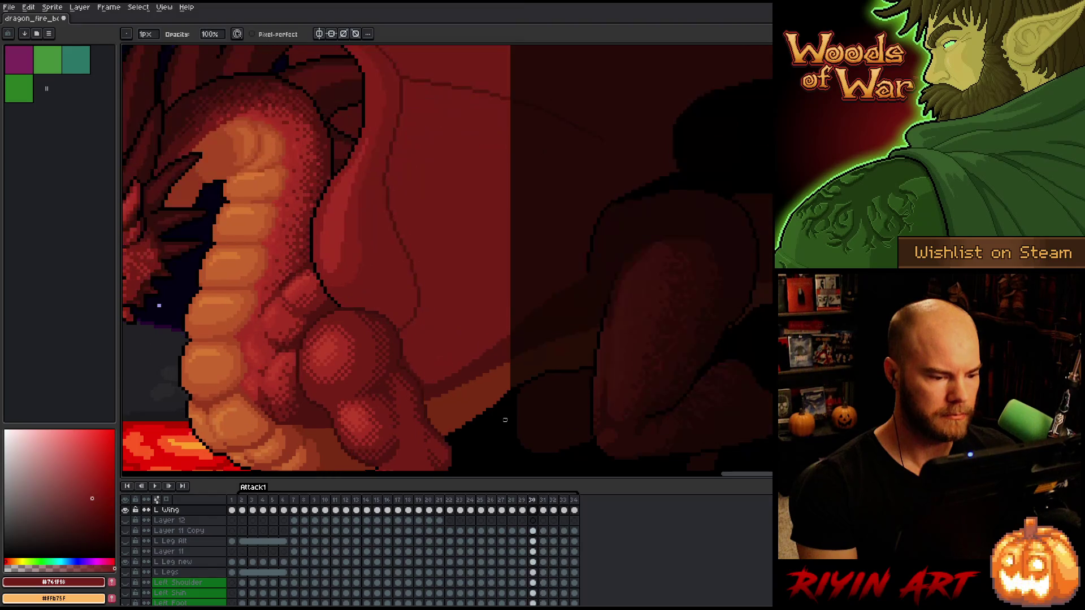
{"action": "key", "text": "comma"}
{"action": "key", "text": "comma"}
{"action": "key", "text": "comma"}
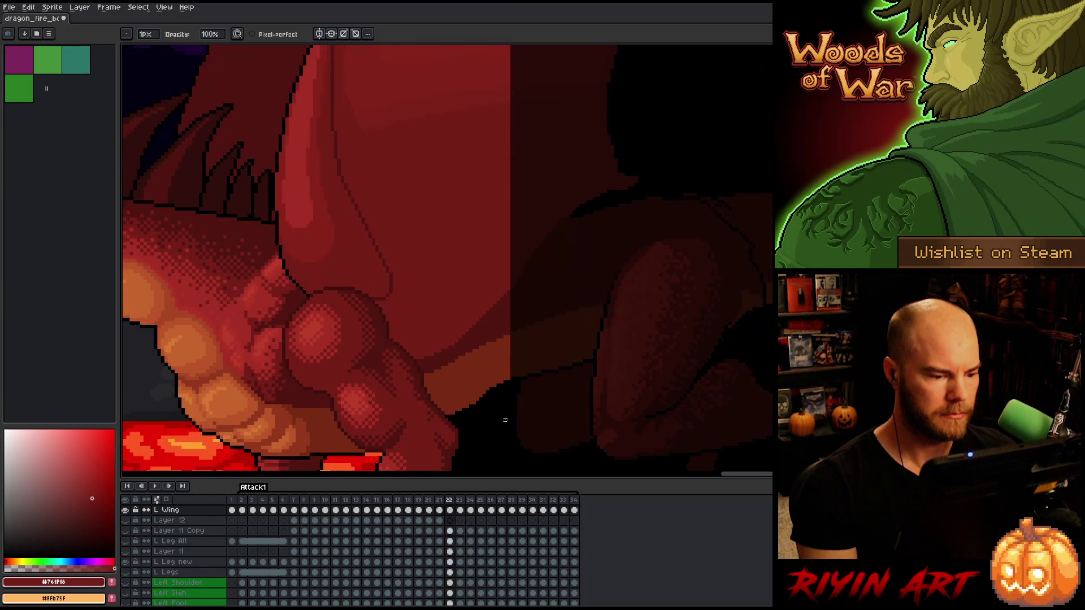
{"action": "key", "text": "comma"}
{"action": "key", "text": "comma"}
{"action": "key", "text": "comma"}
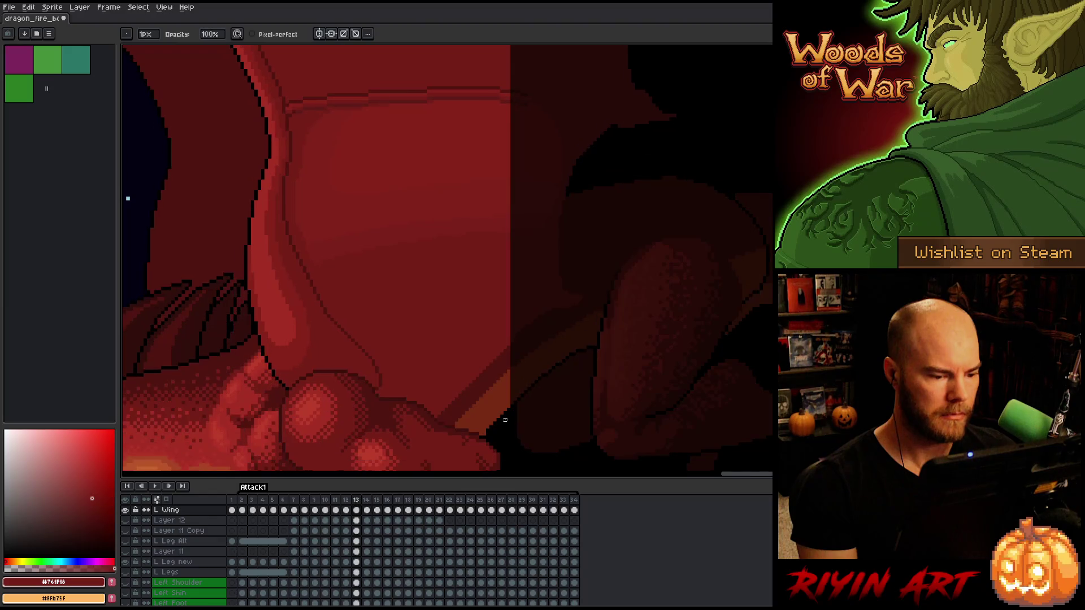
{"action": "key", "text": "comma"}
{"action": "key", "text": "comma"}
{"action": "key", "text": "comma"}
{"action": "key", "text": "period"}
{"action": "key", "text": "b"}
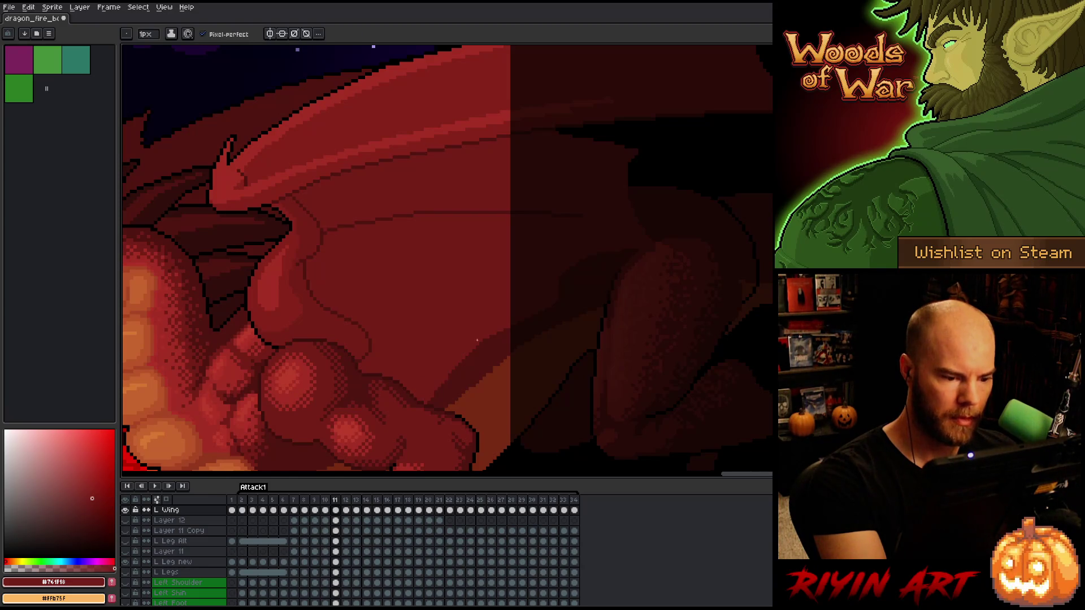
Compare the wing across frames 9 to 11 with the eyedropper, then play the Attack1 animation
{"action": "key", "text": "comma"}
{"action": "key", "text": "period"}
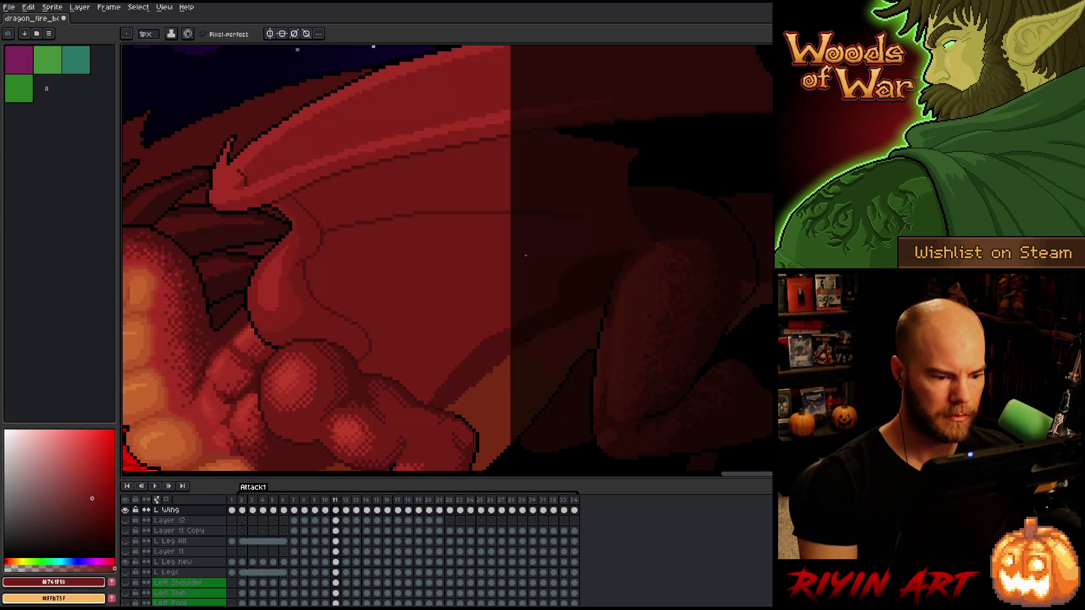
{"action": "key", "text": "comma"}
{"action": "key", "text": "comma"}
{"action": "key", "text": "period"}
{"action": "key", "text": "period"}
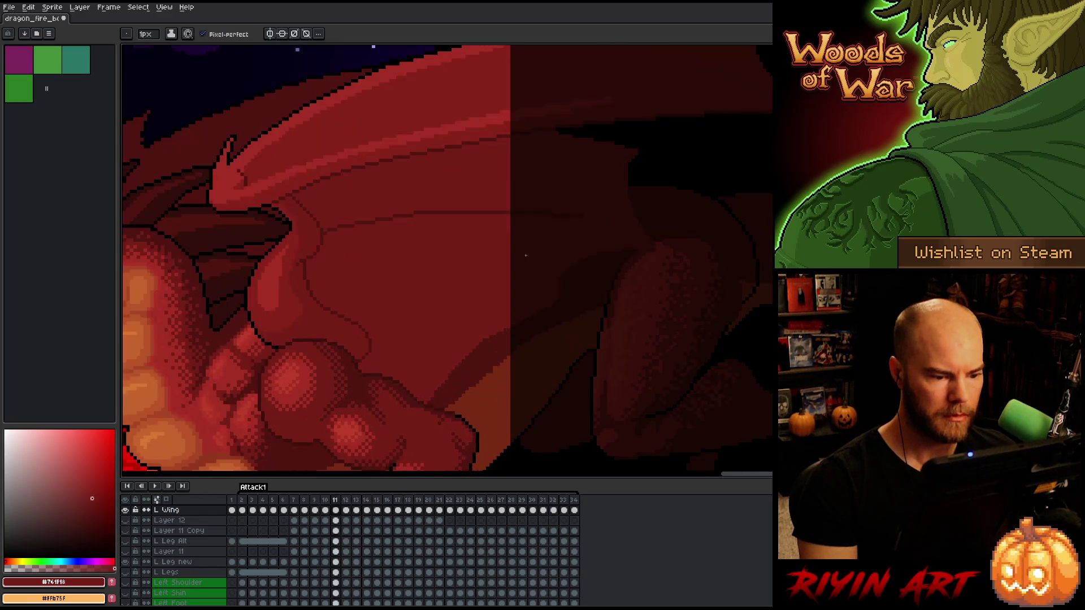
{"action": "key", "text": "i"}
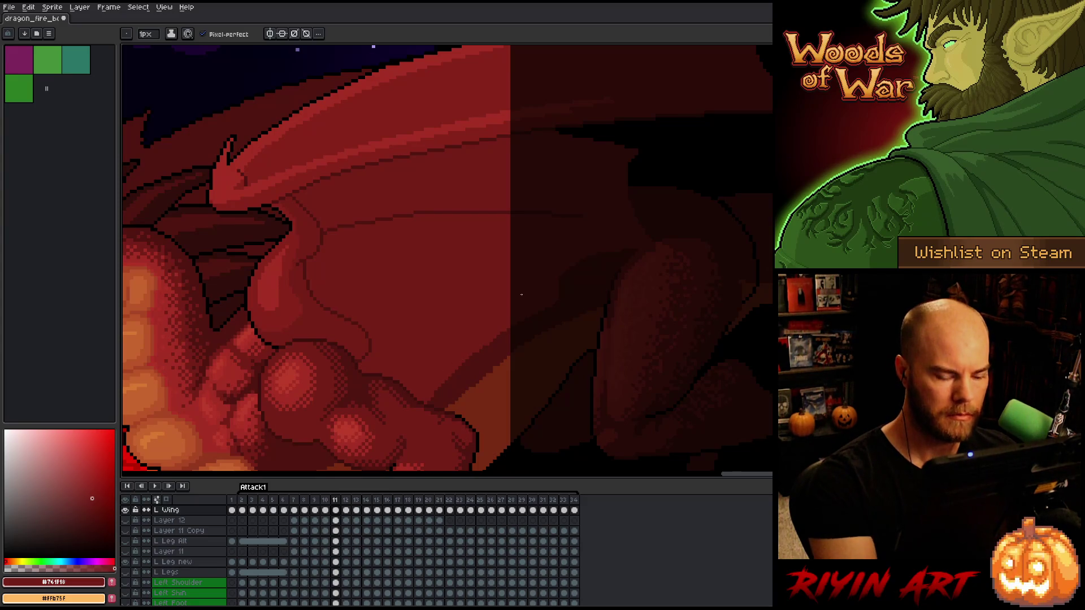
{"action": "key", "text": "comma"}
{"action": "key", "text": "comma"}
{"action": "key", "text": "period"}
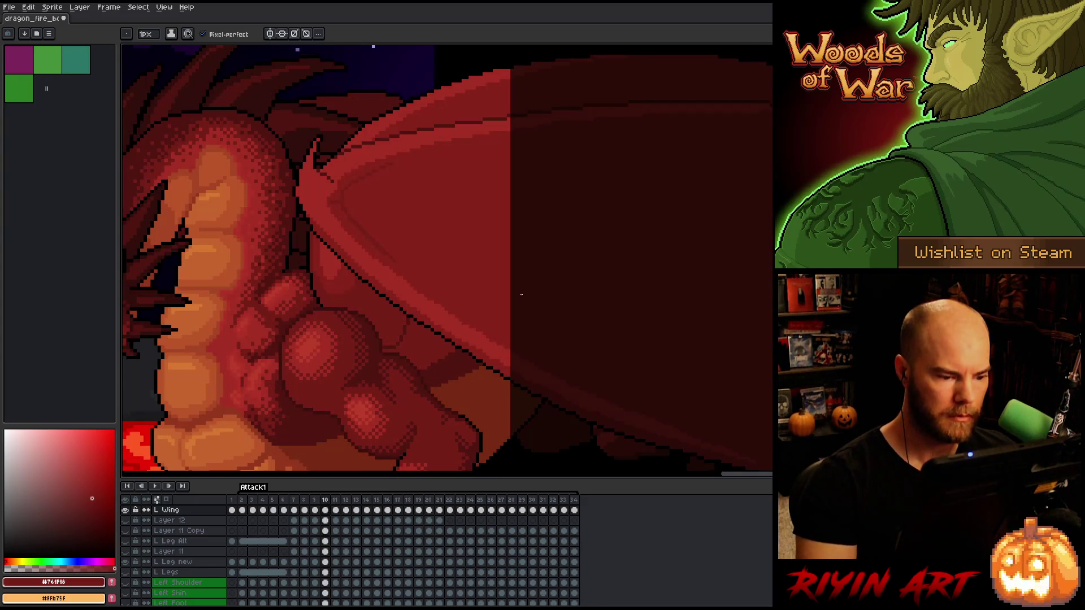
{"action": "key", "text": "i"}
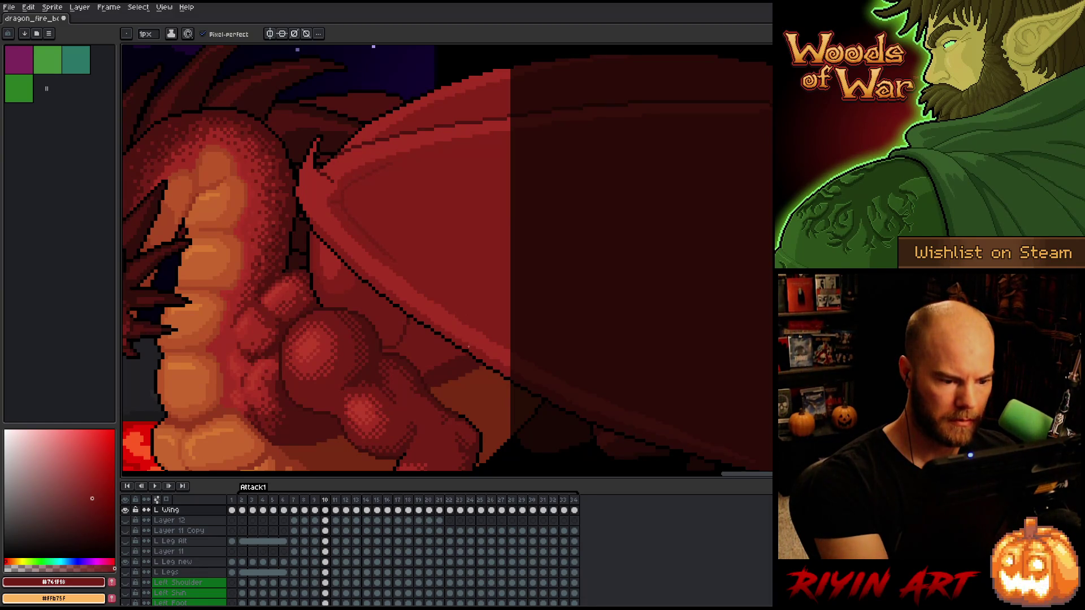
{"action": "key", "text": "comma"}
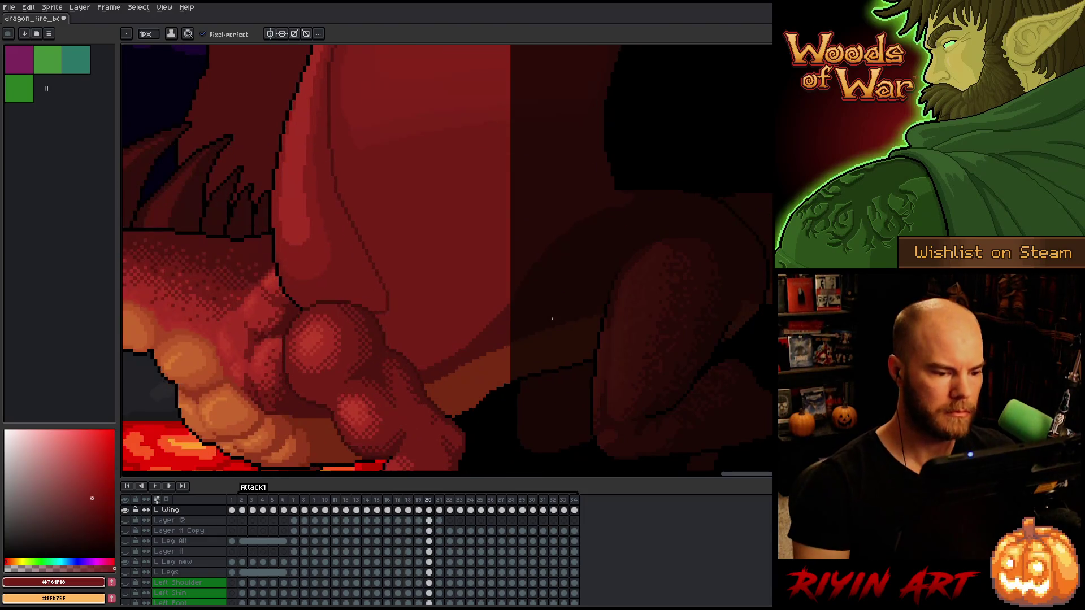
{"action": "key", "text": "Return"}
{"action": "scroll", "coordinate": [497, 269], "scroll_direction": "down", "scroll_amount": 3}
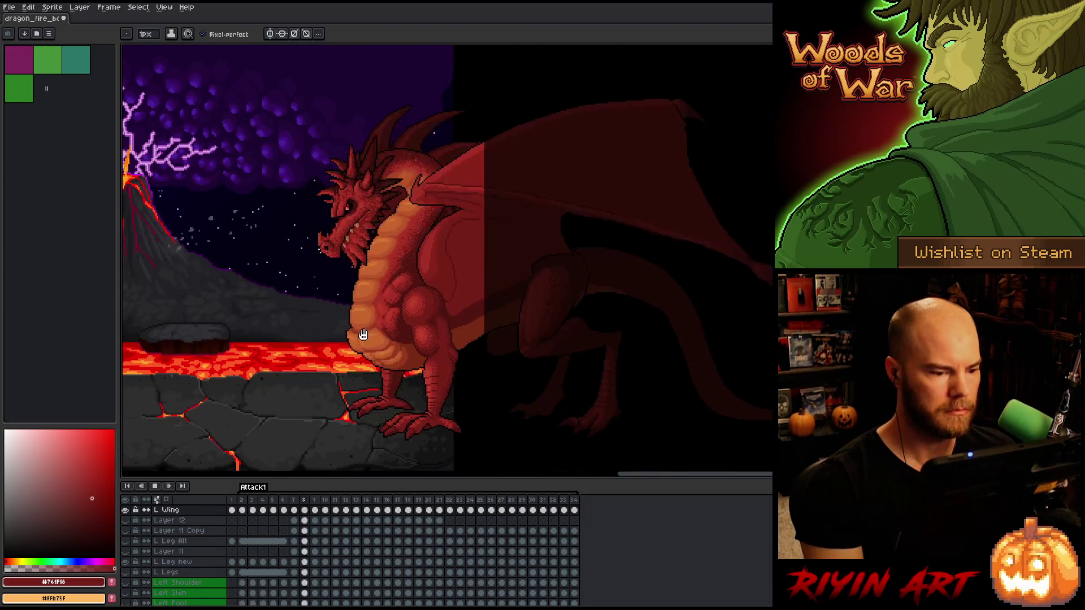
Zoom in and out on the scene while the fire-breathing animation plays
{"action": "scroll", "coordinate": [295, 332], "scroll_direction": "down", "scroll_amount": 2}
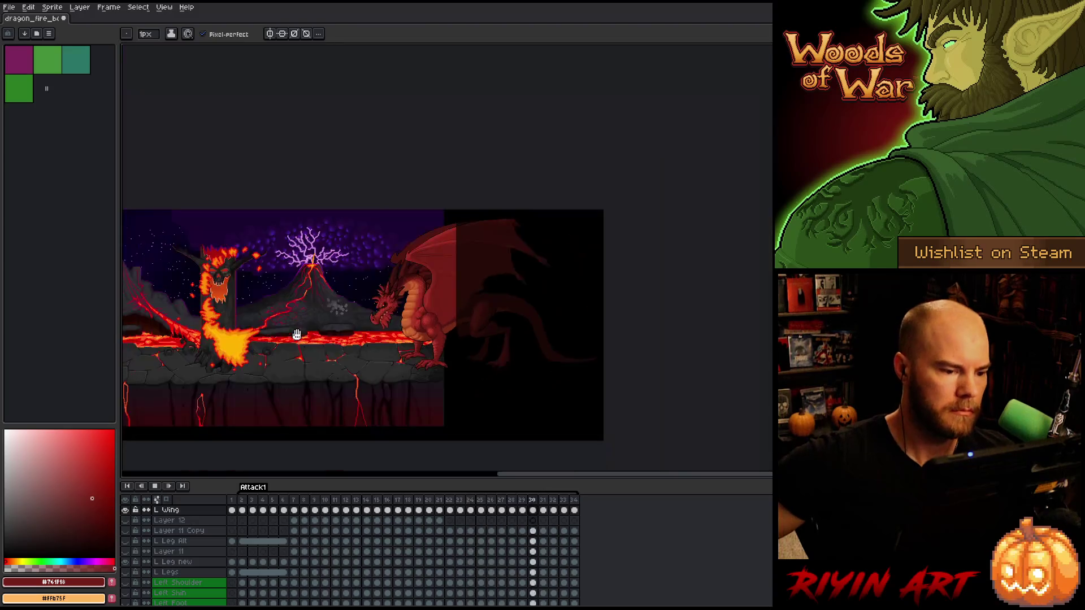
{"action": "scroll", "coordinate": [295, 332], "scroll_direction": "up", "scroll_amount": 3}
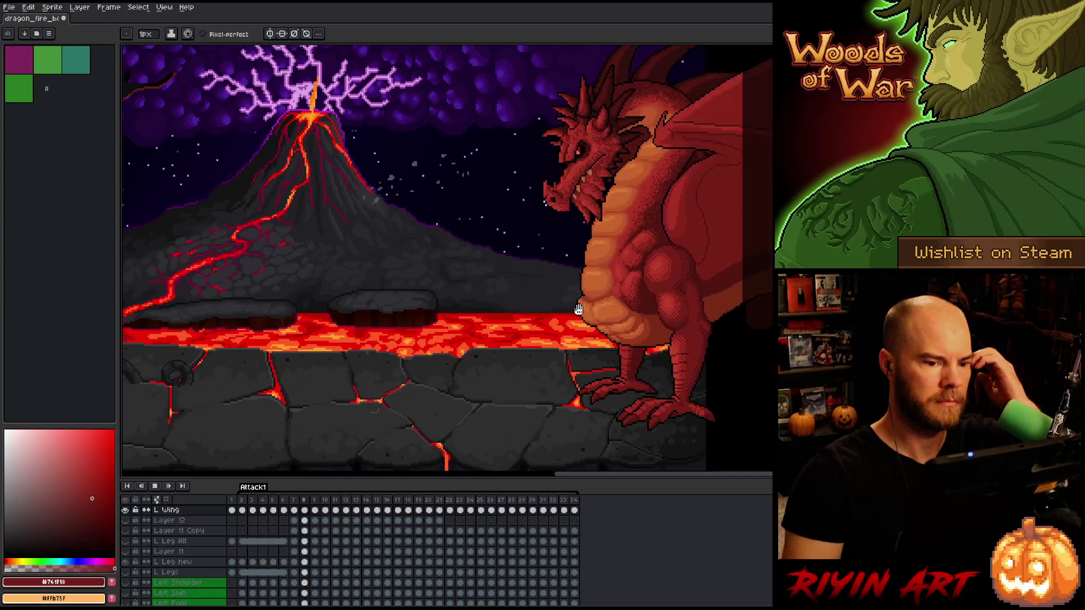
{"action": "scroll", "coordinate": [588, 277], "scroll_direction": "down", "scroll_amount": 1}
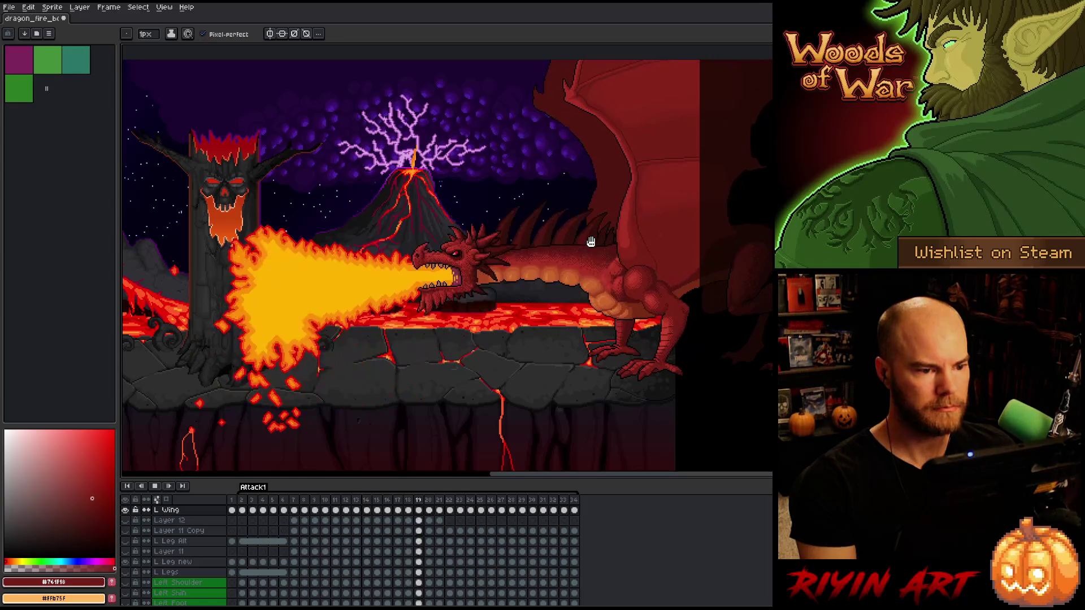
{"action": "scroll", "coordinate": [591, 242], "scroll_direction": "up", "scroll_amount": 2}
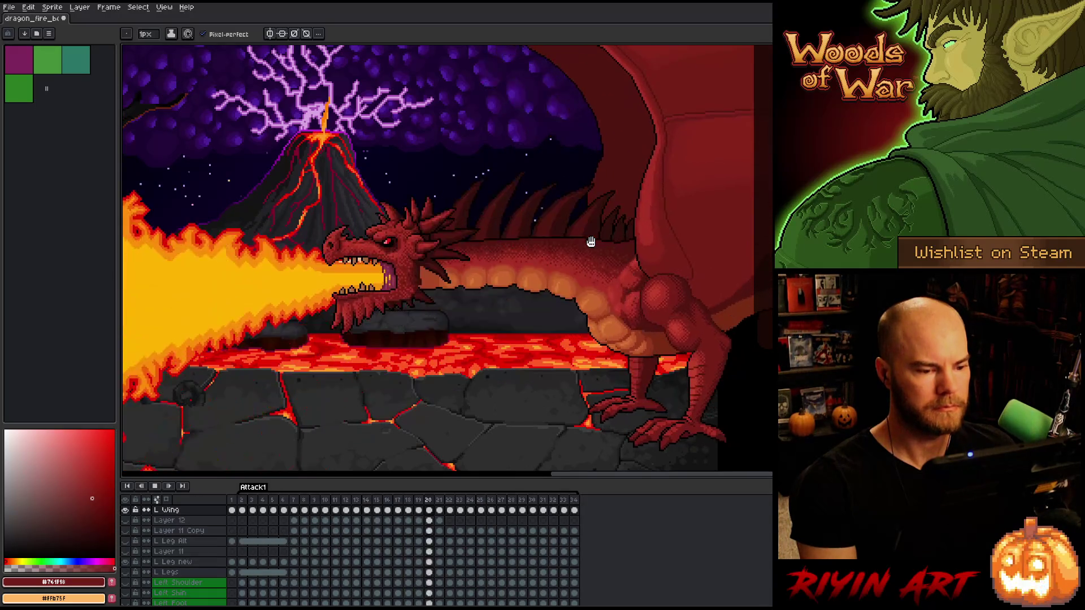
{"action": "scroll", "coordinate": [519, 275], "scroll_direction": "down", "scroll_amount": 1}
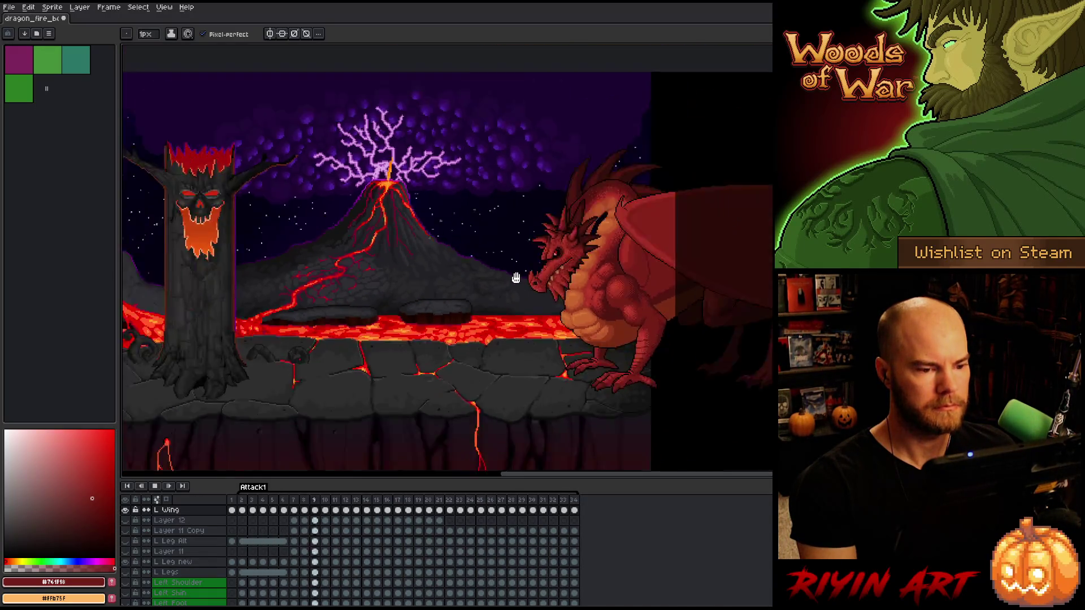
Switch to the Move tool, replay Attack1, and zoom in on the dragon
{"action": "key", "text": "v"}
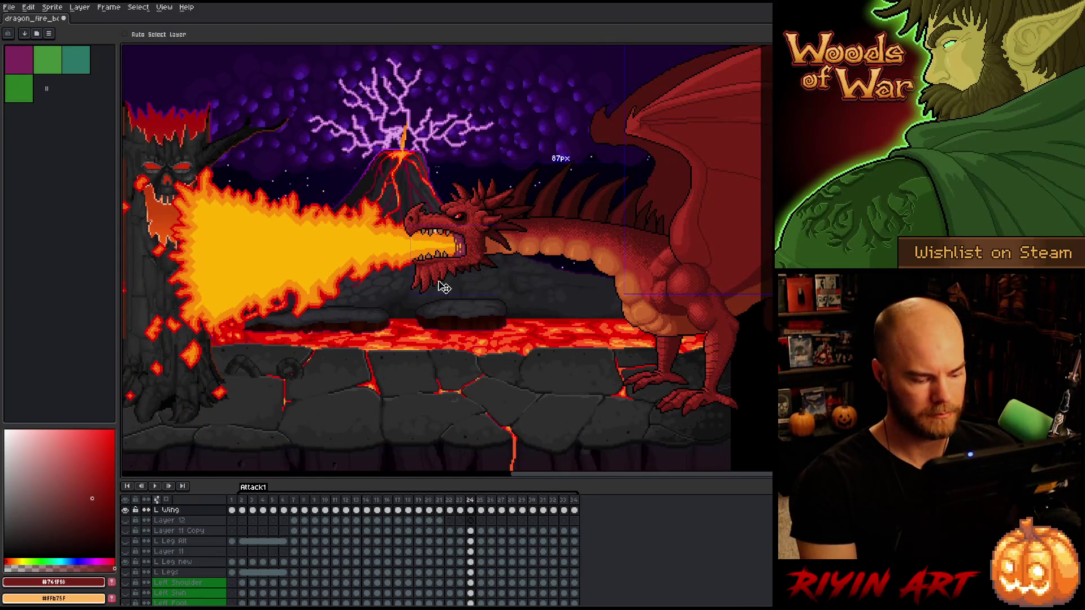
{"action": "key", "text": "Return"}
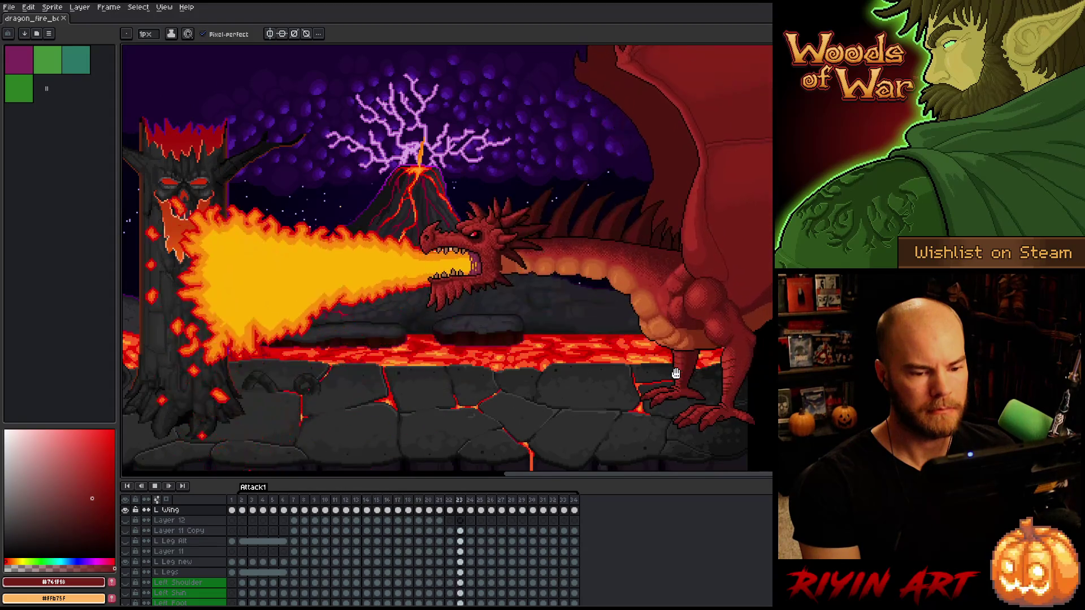
{"action": "scroll", "coordinate": [708, 347], "scroll_direction": "up", "scroll_amount": 3}
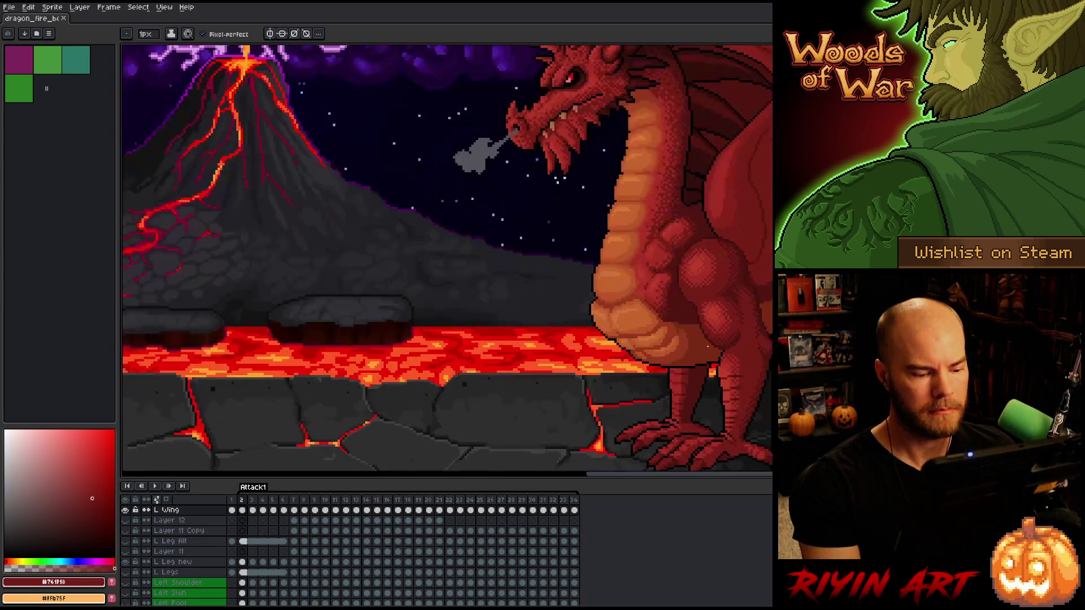
Stop playback, switch to the Move tool, and restart the Attack1 animation
{"action": "scroll", "coordinate": [707, 347], "scroll_direction": "down", "scroll_amount": 3}
{"action": "scroll", "coordinate": [701, 346], "scroll_direction": "up", "scroll_amount": 1}
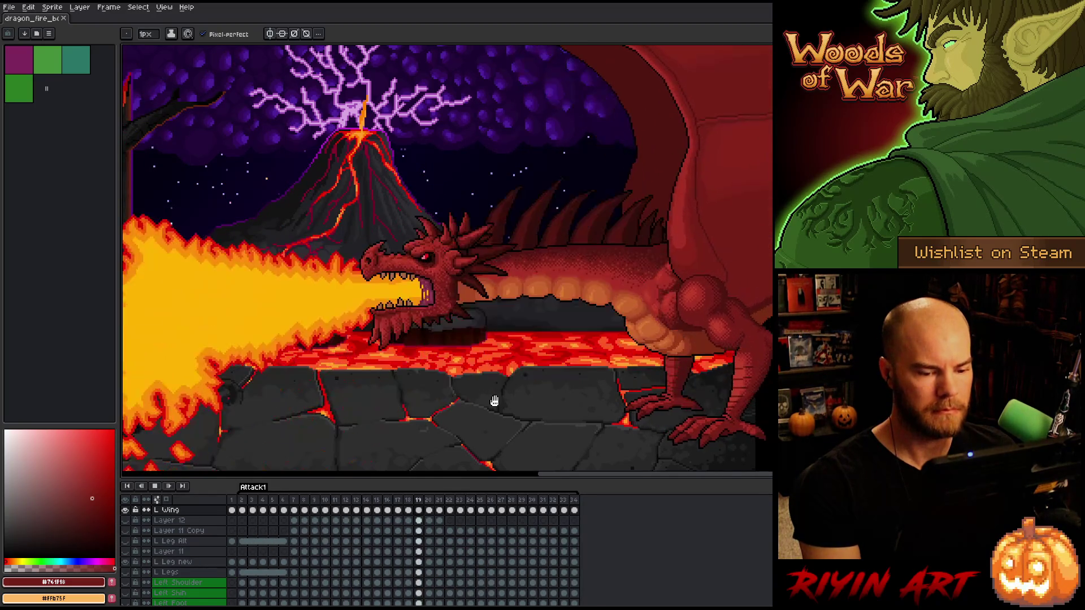
{"action": "scroll", "coordinate": [494, 401], "scroll_direction": "down", "scroll_amount": 1}
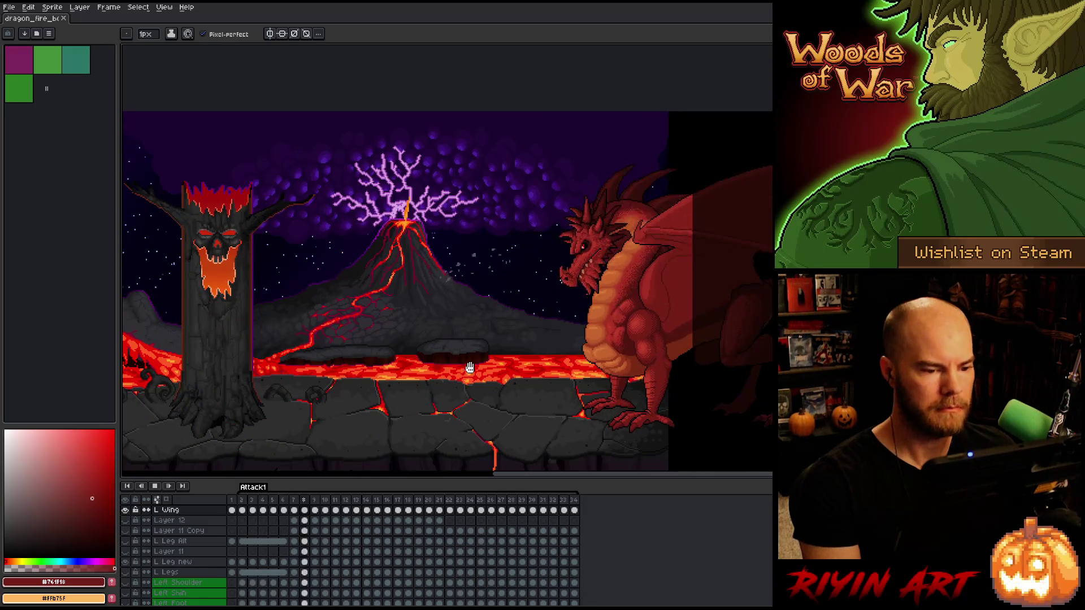
{"action": "key", "text": "Return"}
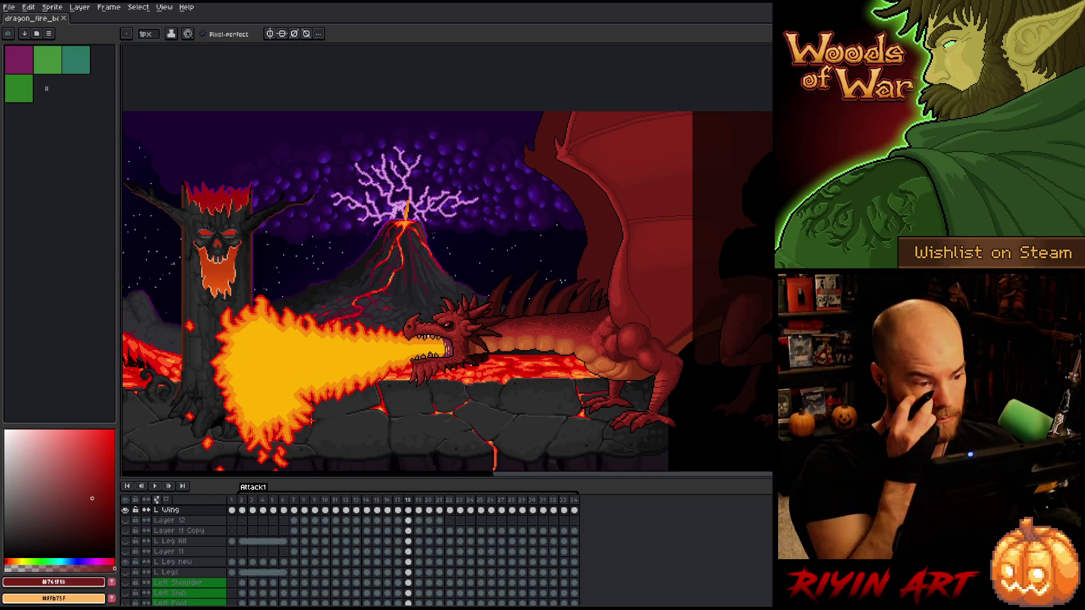
{"action": "key", "text": "v"}
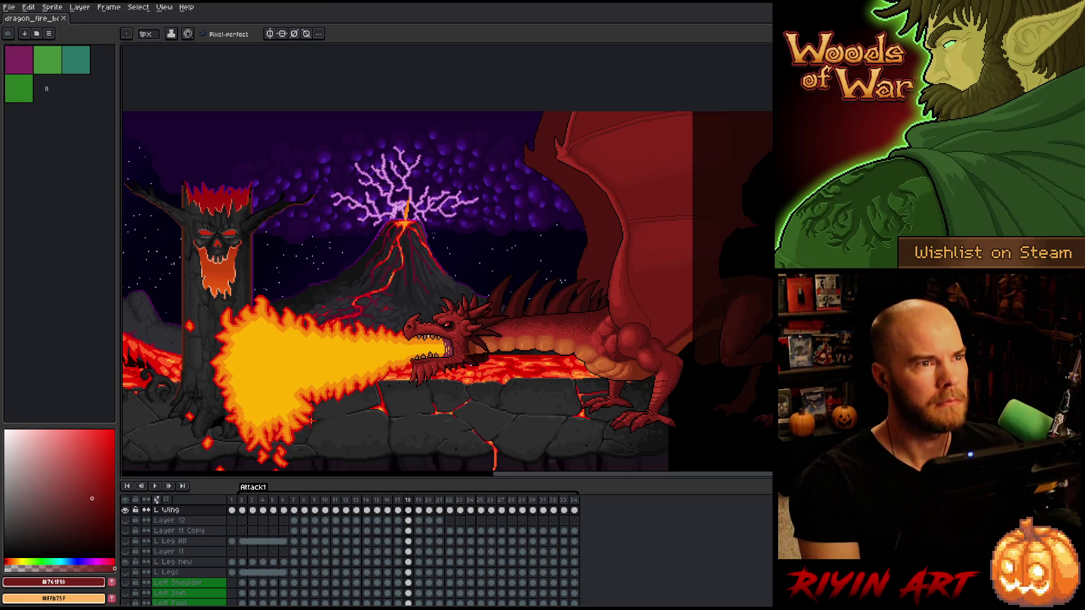
{"action": "scroll", "coordinate": [447, 291], "scroll_direction": "left", "scroll_amount": 1}
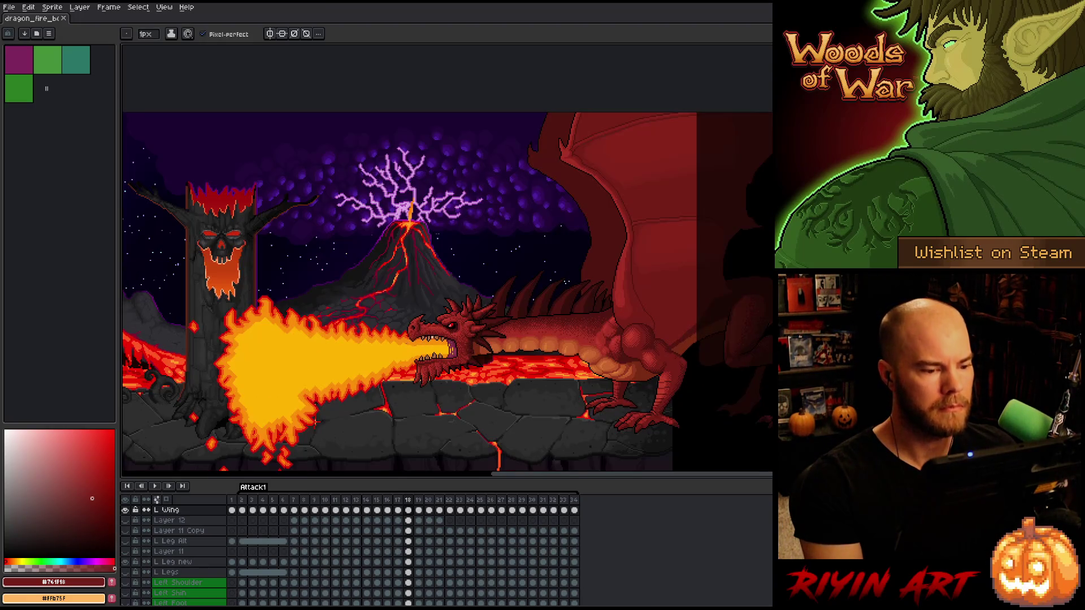
{"action": "key", "text": "Return"}
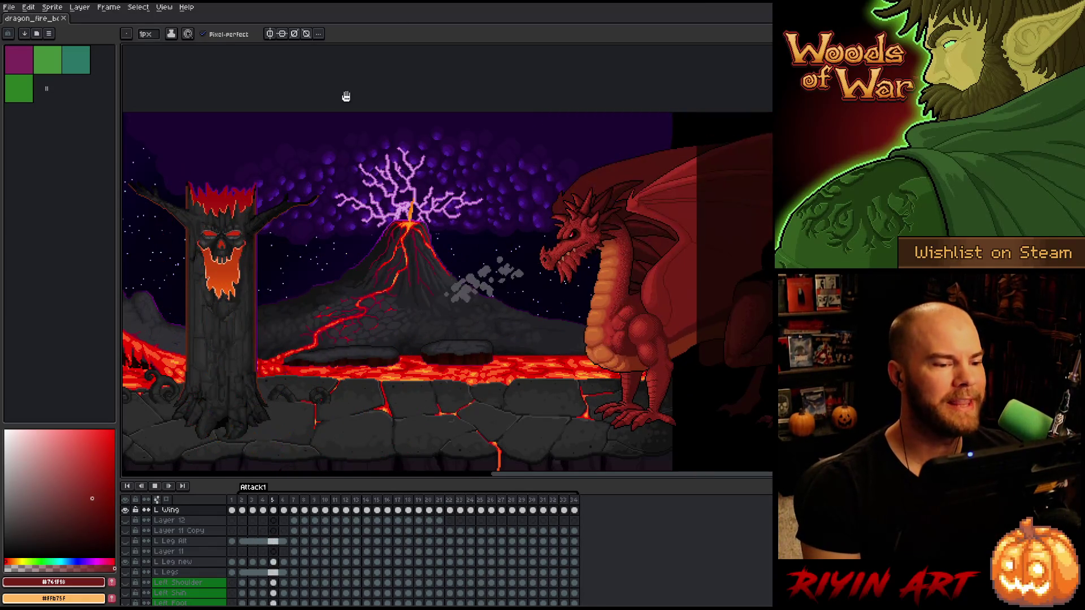
Zoom around the scene, then stop the dragon animation playback
{"action": "scroll", "coordinate": [325, 263], "scroll_direction": "down", "scroll_amount": 2}
{"action": "scroll", "coordinate": [327, 114], "scroll_direction": "up", "scroll_amount": 1}
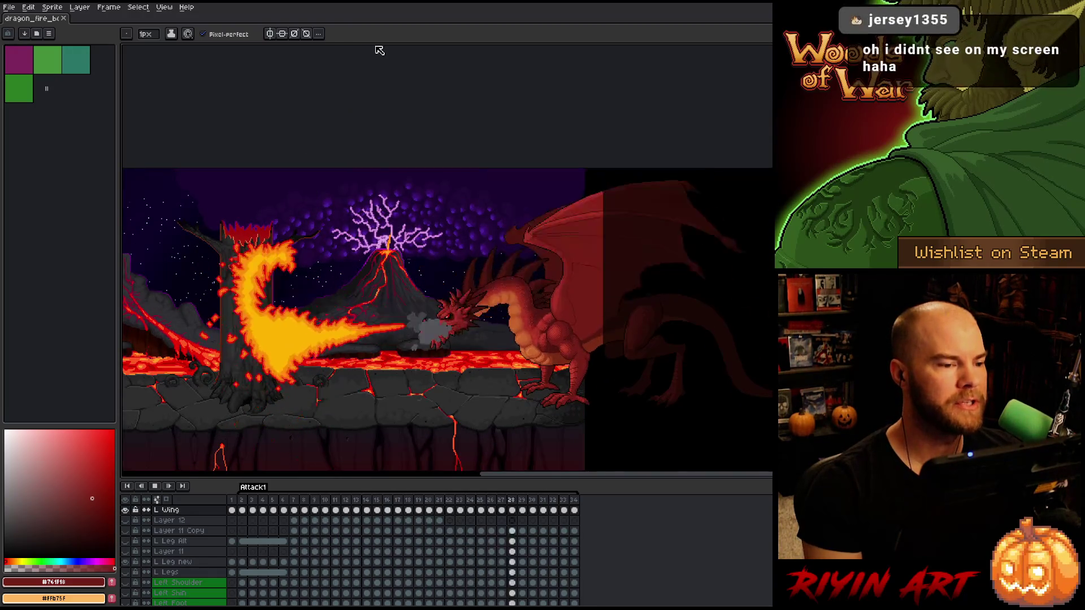
{"action": "scroll", "coordinate": [290, 252], "scroll_direction": "down", "scroll_amount": 2}
{"action": "scroll", "coordinate": [290, 253], "scroll_direction": "up", "scroll_amount": 2}
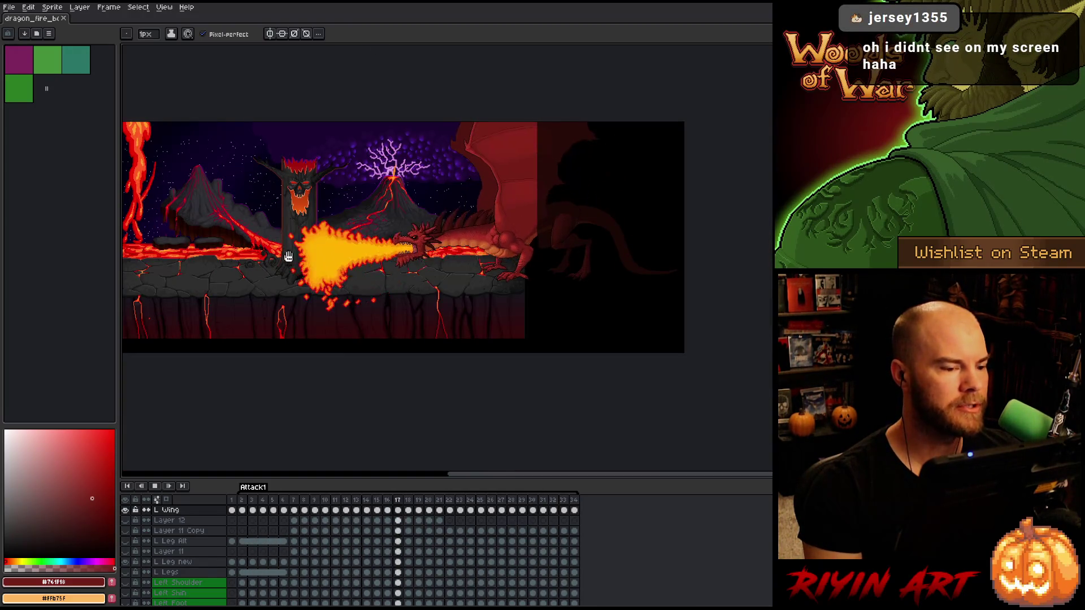
{"action": "left_click", "coordinate": [156, 487]}
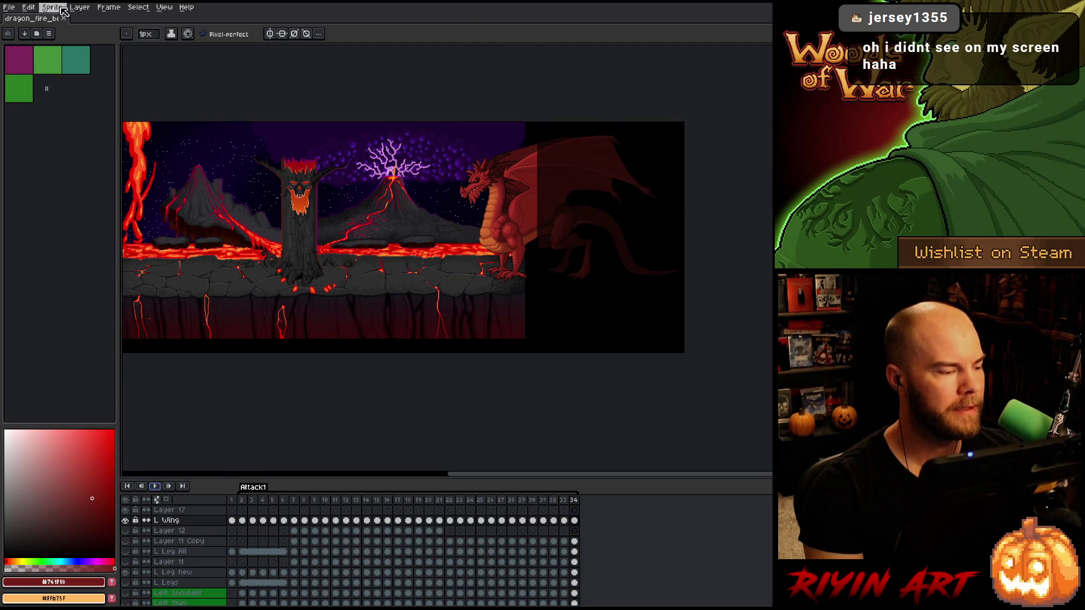
Open lava_flow_v3.aseprite from the TreeRevenge folder in a new tab
{"action": "left_click", "coordinate": [9, 8]}
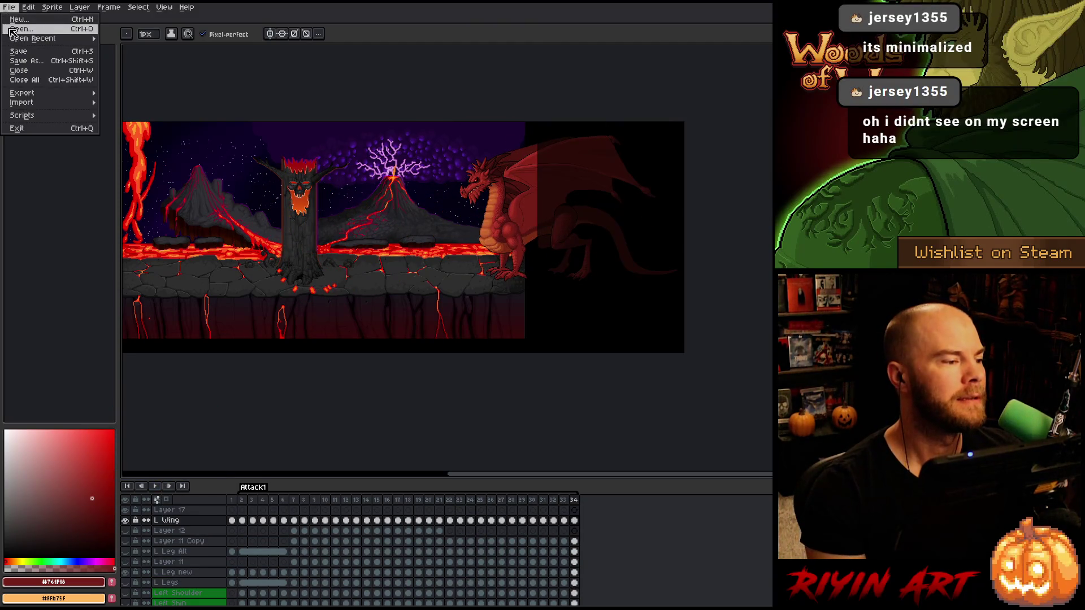
{"action": "left_click", "coordinate": [13, 31]}
{"action": "scroll", "coordinate": [413, 229], "scroll_direction": "down", "scroll_amount": 2}
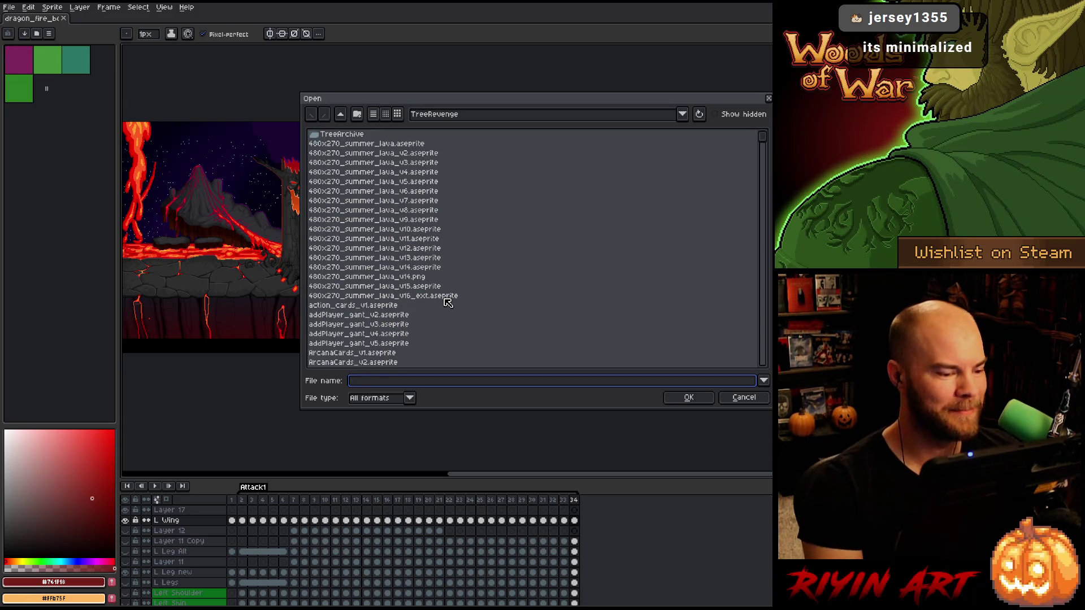
{"action": "left_click", "coordinate": [448, 299]}
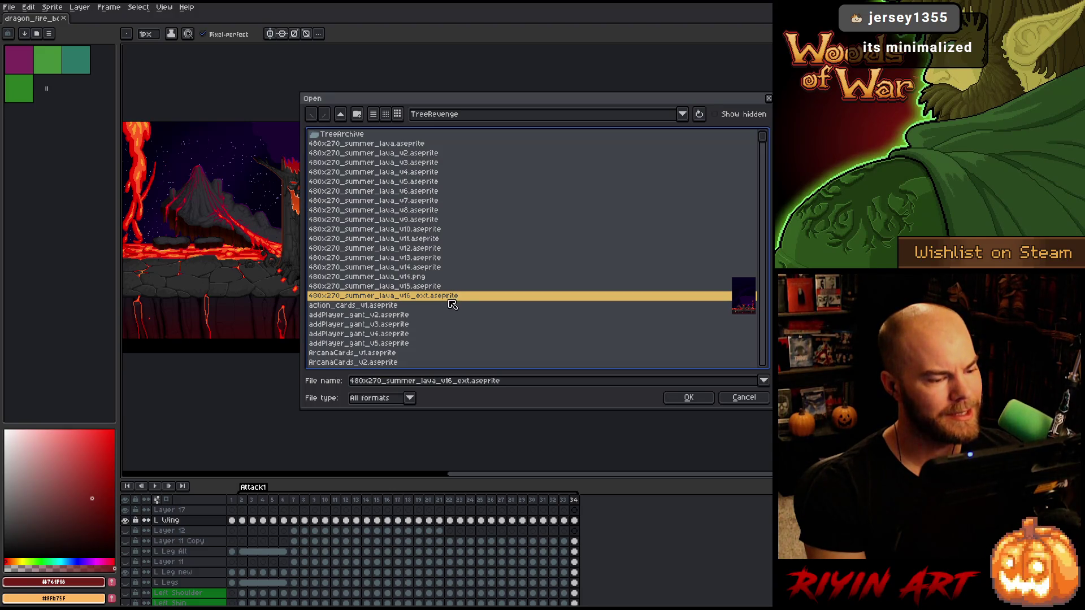
{"action": "key", "text": "l"}
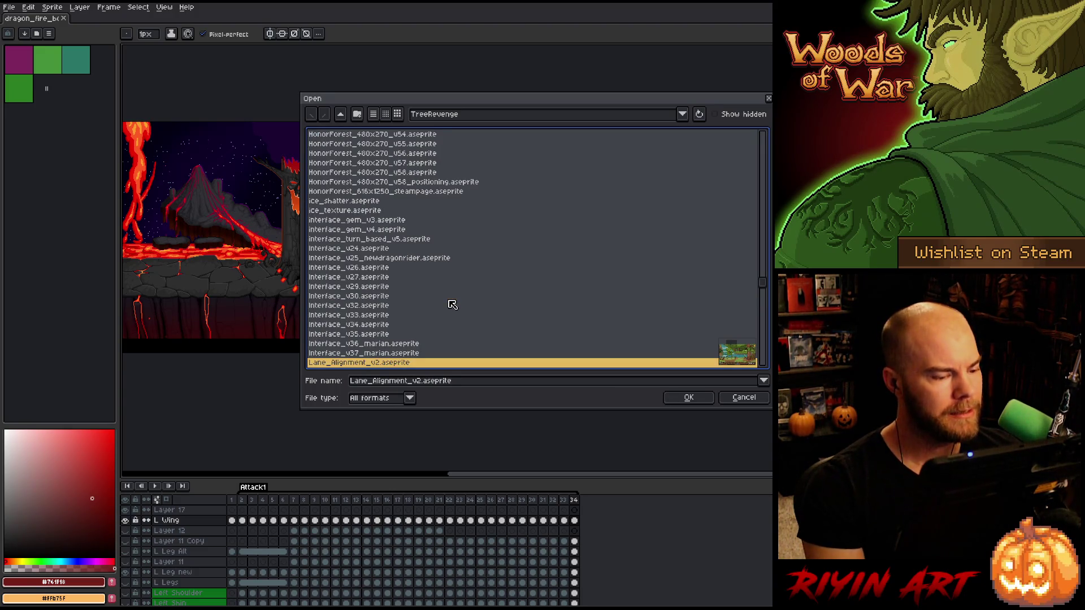
{"action": "scroll", "coordinate": [453, 305], "scroll_direction": "down", "scroll_amount": 4}
{"action": "double_click", "coordinate": [361, 282]}
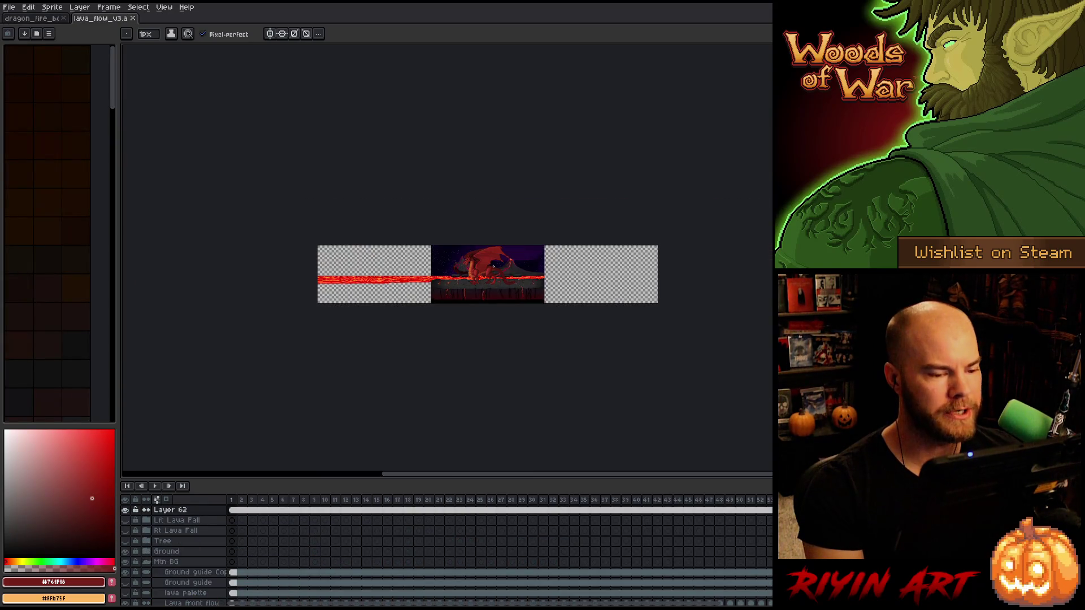
{"action": "scroll", "coordinate": [493, 266], "scroll_direction": "up", "scroll_amount": 5}
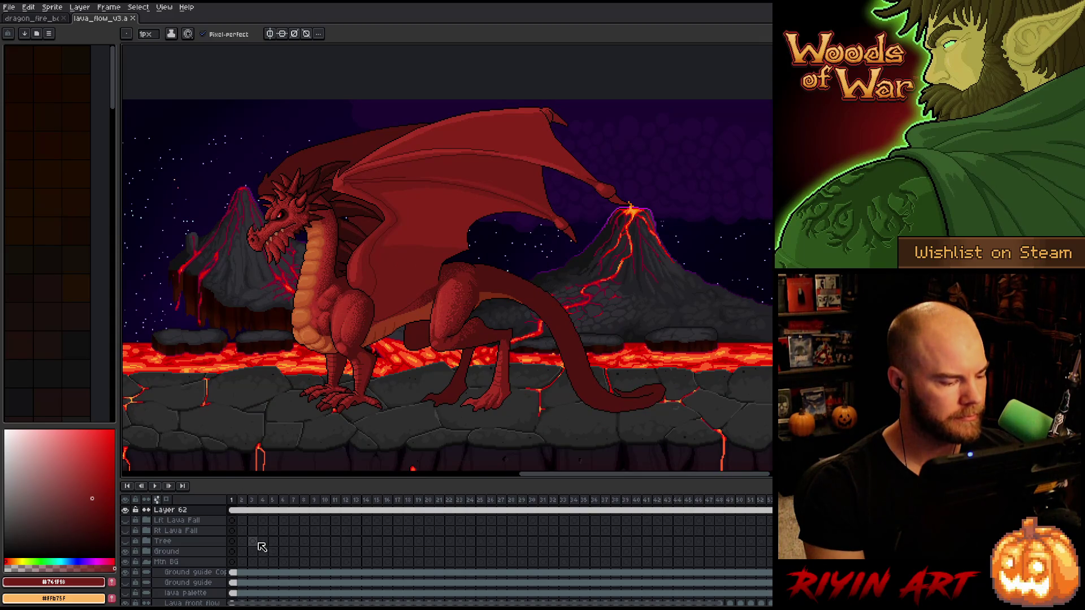
{"action": "left_click", "coordinate": [125, 510]}
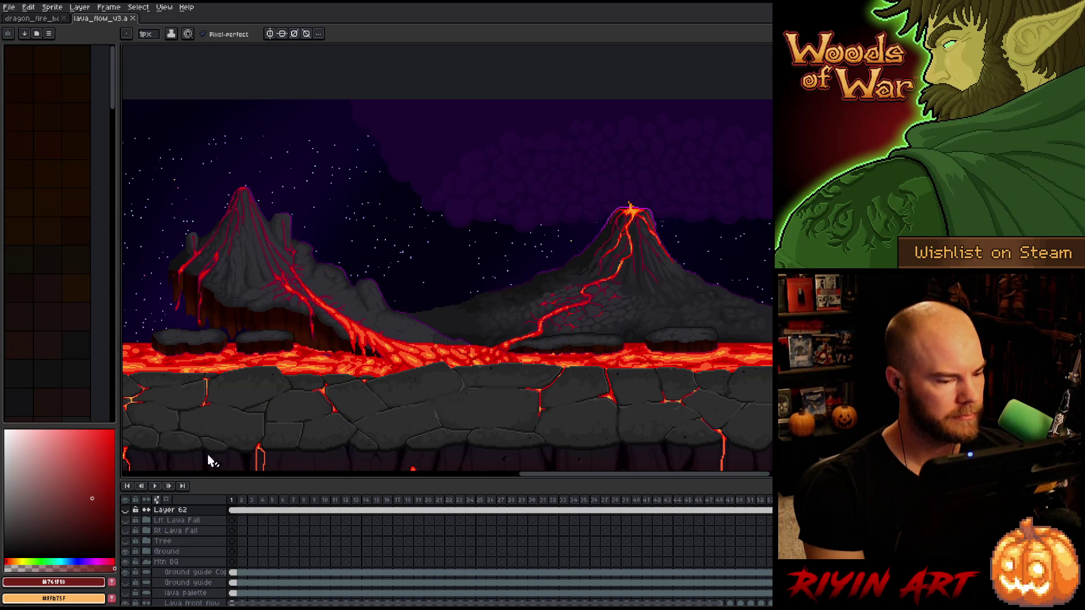
{"action": "key", "text": "Return"}
{"action": "mouse_move", "coordinate": [511, 269]}
{"action": "left_mouse_down"}
{"action": "mouse_move", "coordinate": [535, 286]}
{"action": "mouse_move", "coordinate": [555, 281]}
{"action": "mouse_move", "coordinate": [476, 286]}
{"action": "left_mouse_up"}
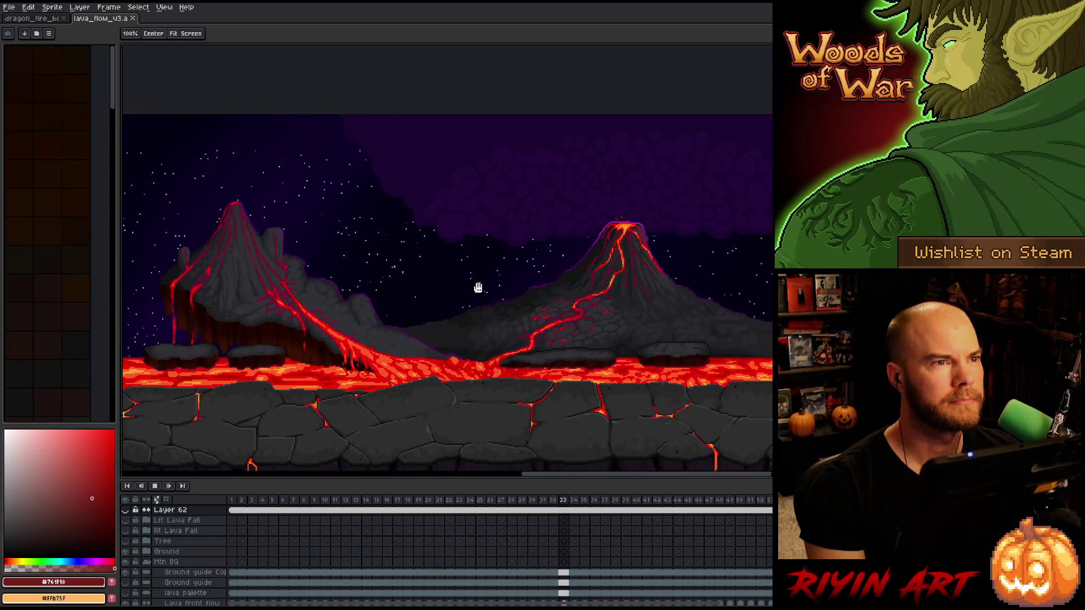
{"action": "key", "text": "Tab"}
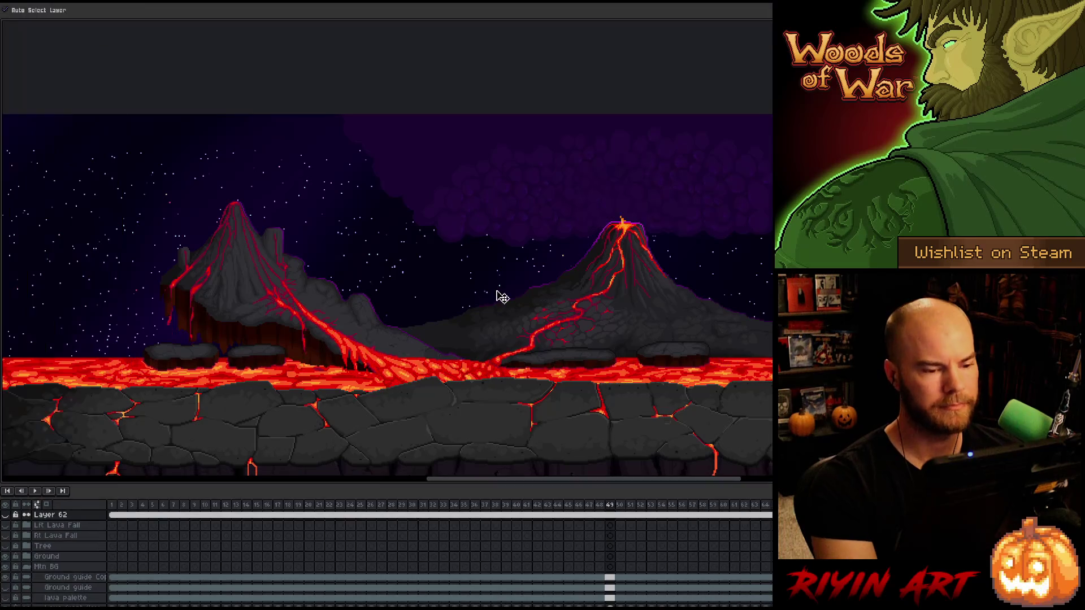
{"action": "scroll", "coordinate": [490, 266], "scroll_direction": "up", "scroll_amount": 1}
{"action": "scroll", "coordinate": [509, 280], "scroll_direction": "right", "scroll_amount": 2}
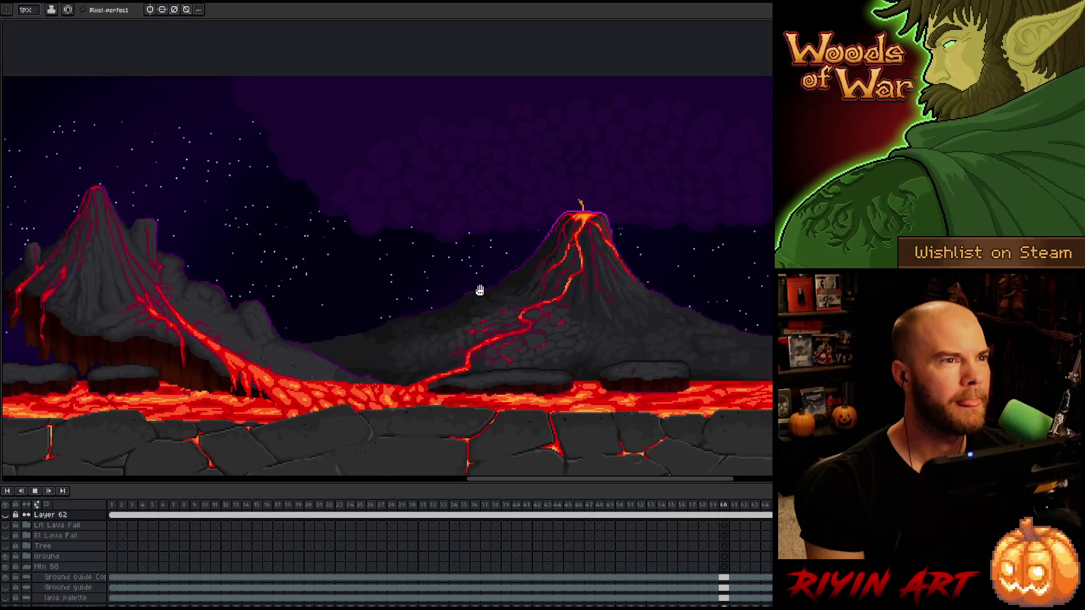
{"action": "scroll", "coordinate": [479, 289], "scroll_direction": "up", "scroll_amount": 1}
{"action": "left_click_drag", "start_coordinate": [465, 280], "coordinate": [478, 280]}
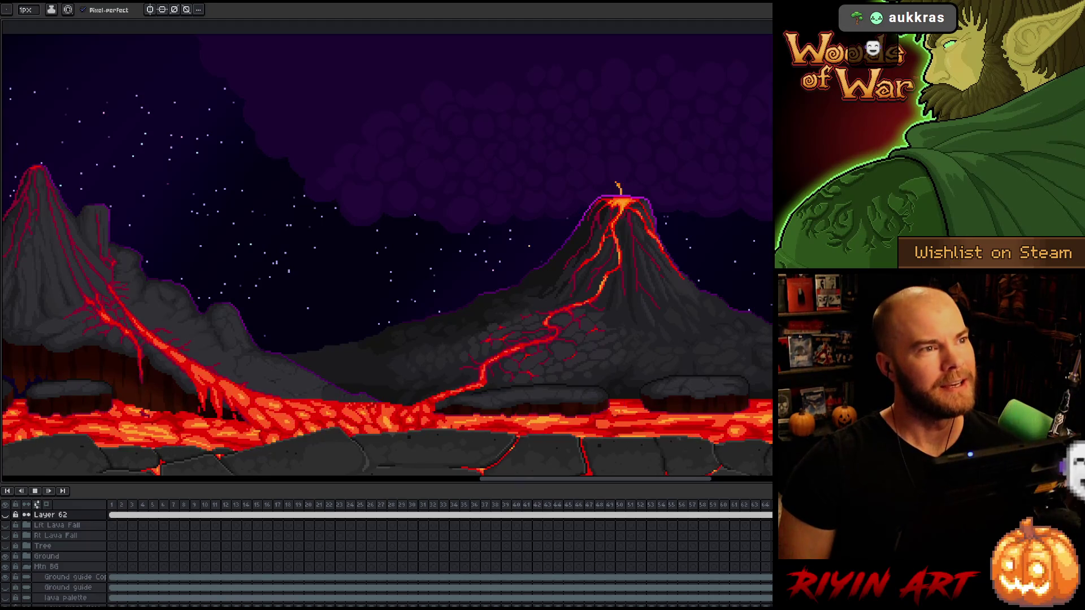
{"action": "left_click_drag", "start_coordinate": [508, 482], "coordinate": [496, 480]}
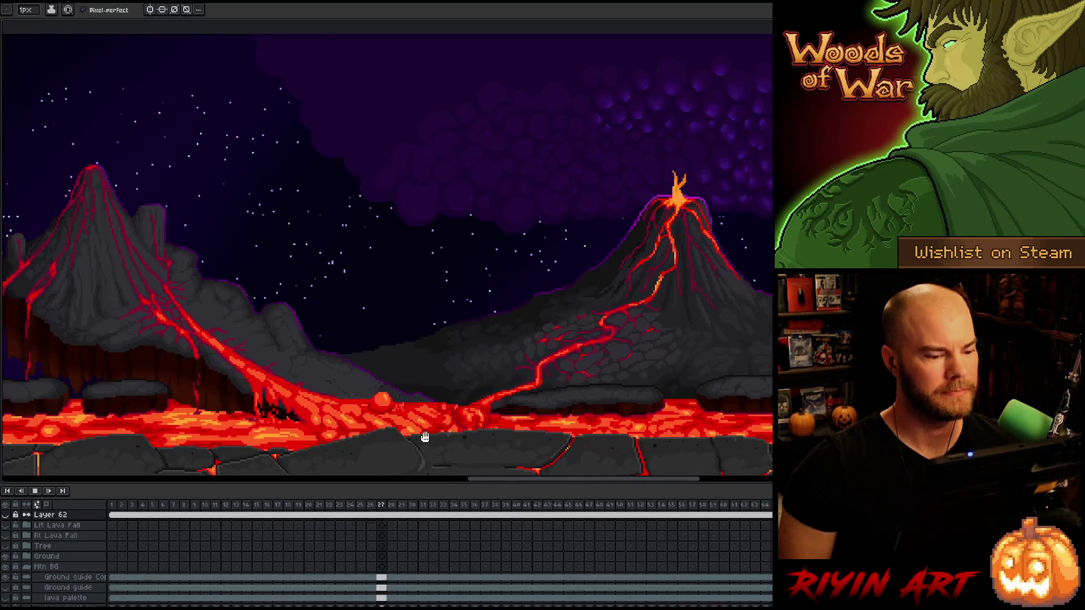
Play the lava flow animation, restore the full editor UI, and switch to the dragon_fire document
{"action": "scroll", "coordinate": [363, 419], "scroll_direction": "up", "scroll_amount": 4}
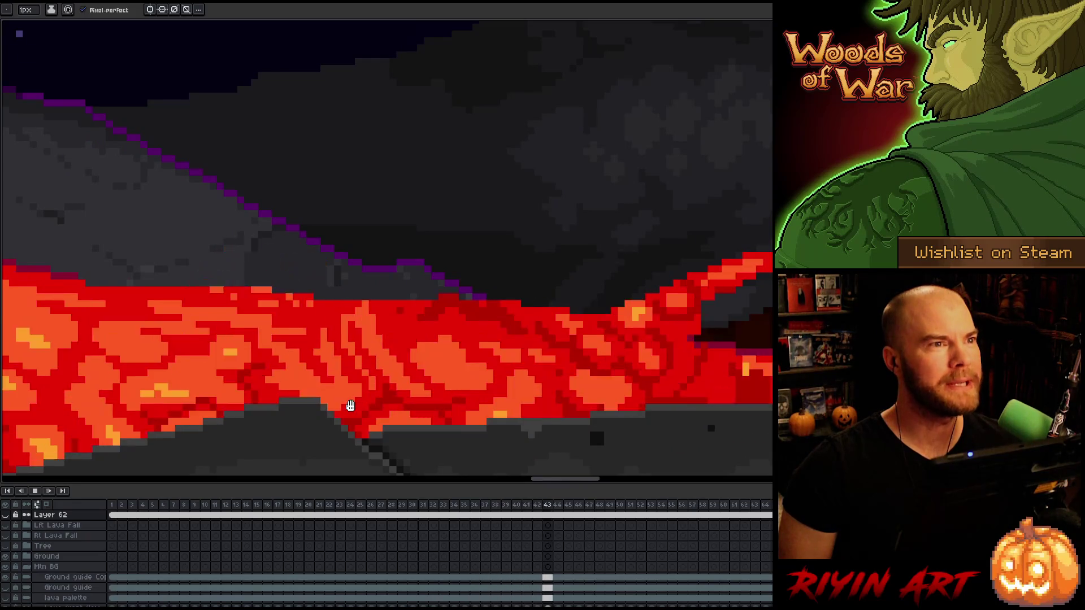
{"action": "scroll", "coordinate": [350, 406], "scroll_direction": "down", "scroll_amount": 4}
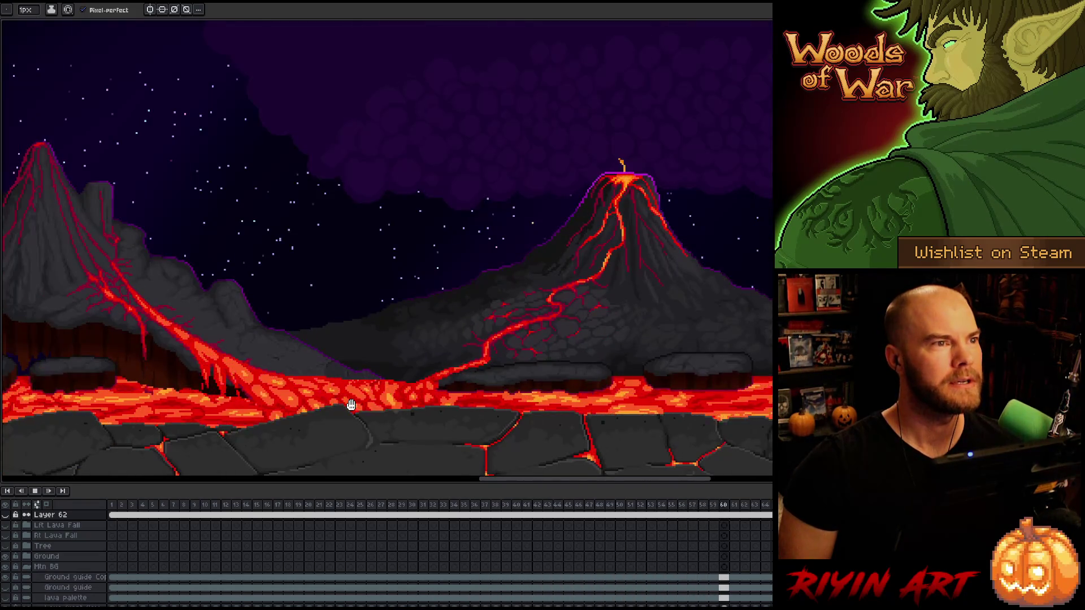
{"action": "scroll", "coordinate": [351, 405], "scroll_direction": "down", "scroll_amount": 2}
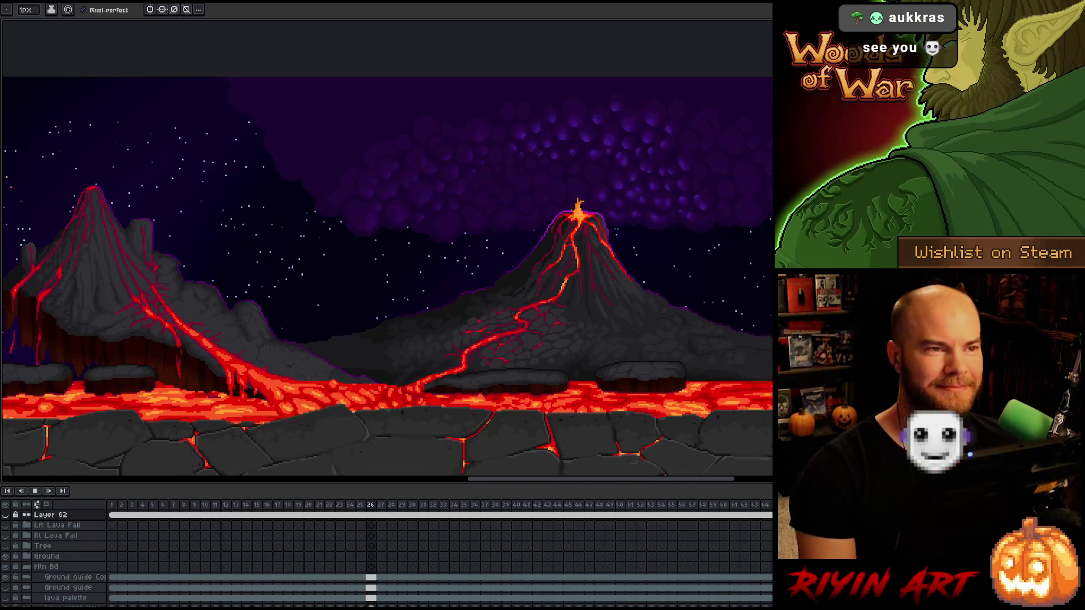
{"action": "scroll", "coordinate": [288, 72], "scroll_direction": "down", "scroll_amount": 1}
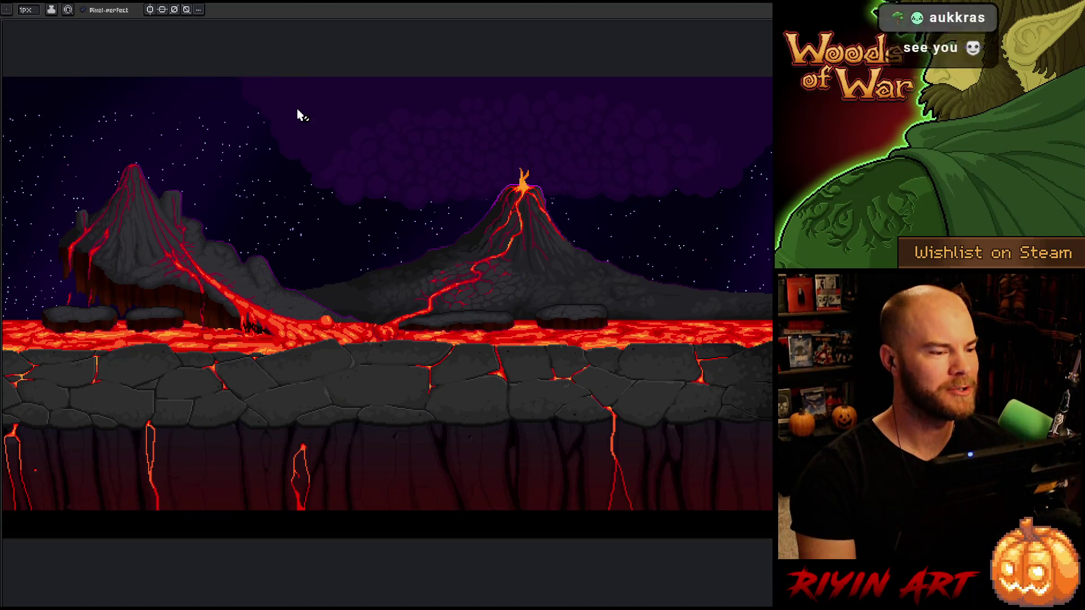
{"action": "key", "text": "Return"}
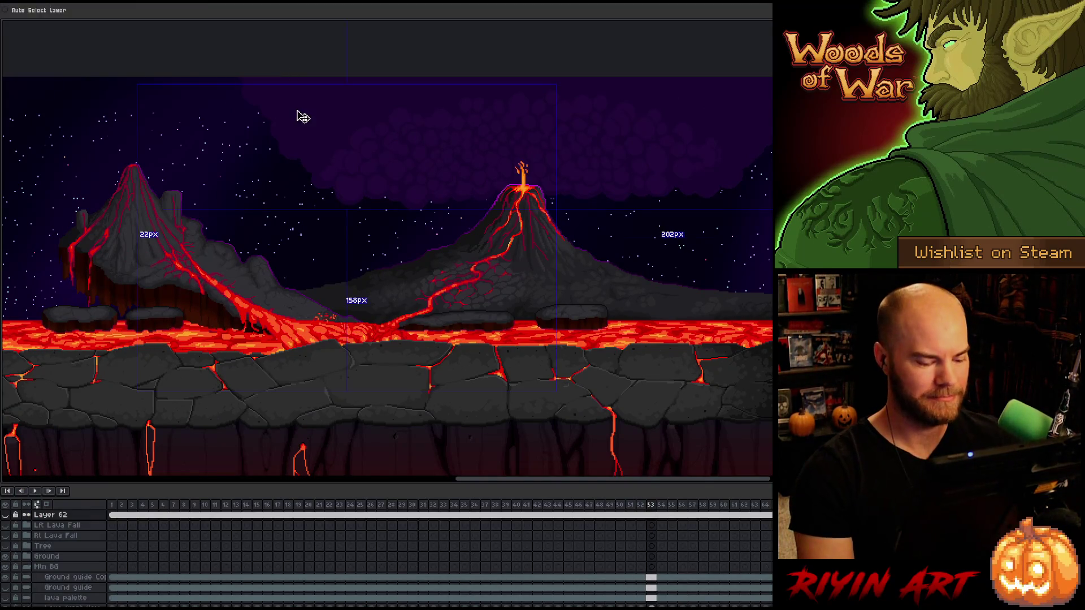
{"action": "key", "text": "Tab"}
{"action": "left_click", "coordinate": [48, 20]}
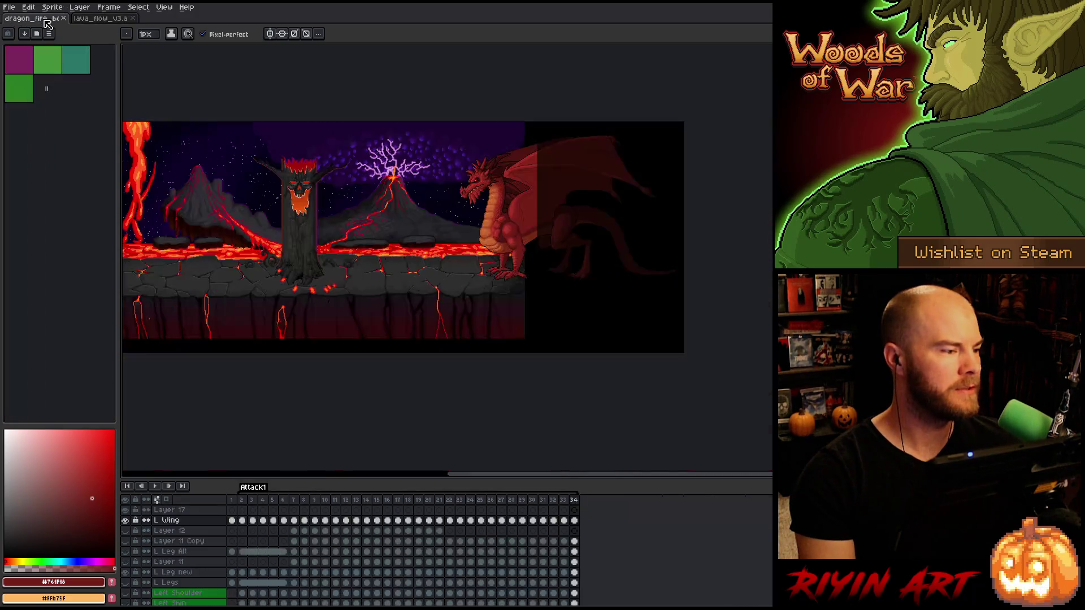
{"action": "scroll", "coordinate": [475, 215], "scroll_direction": "up", "scroll_amount": 1}
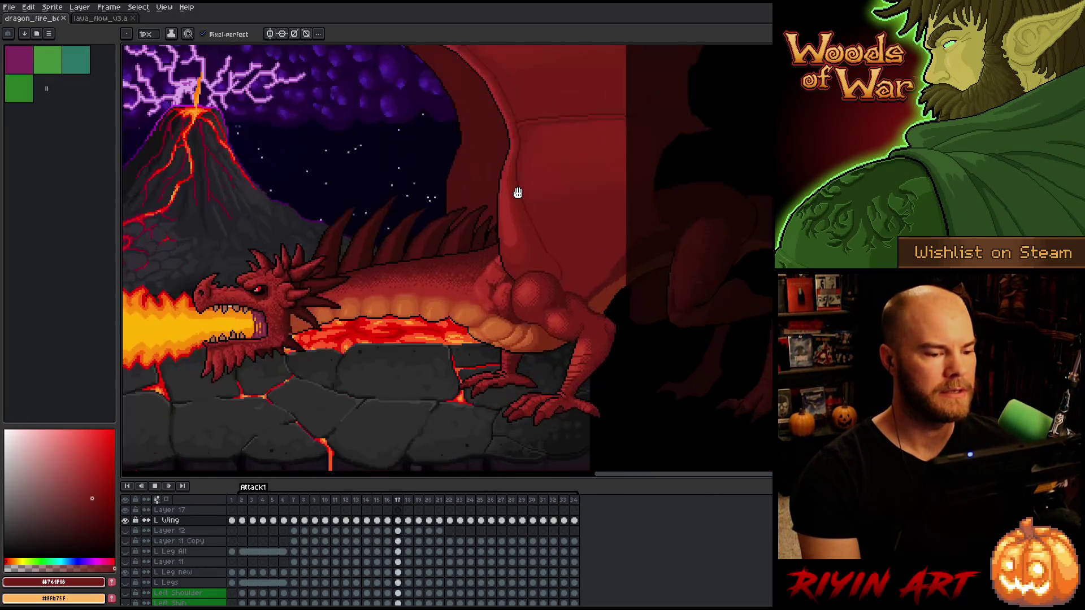
{"action": "left_click_drag", "start_coordinate": [557, 210], "coordinate": [557, 245]}
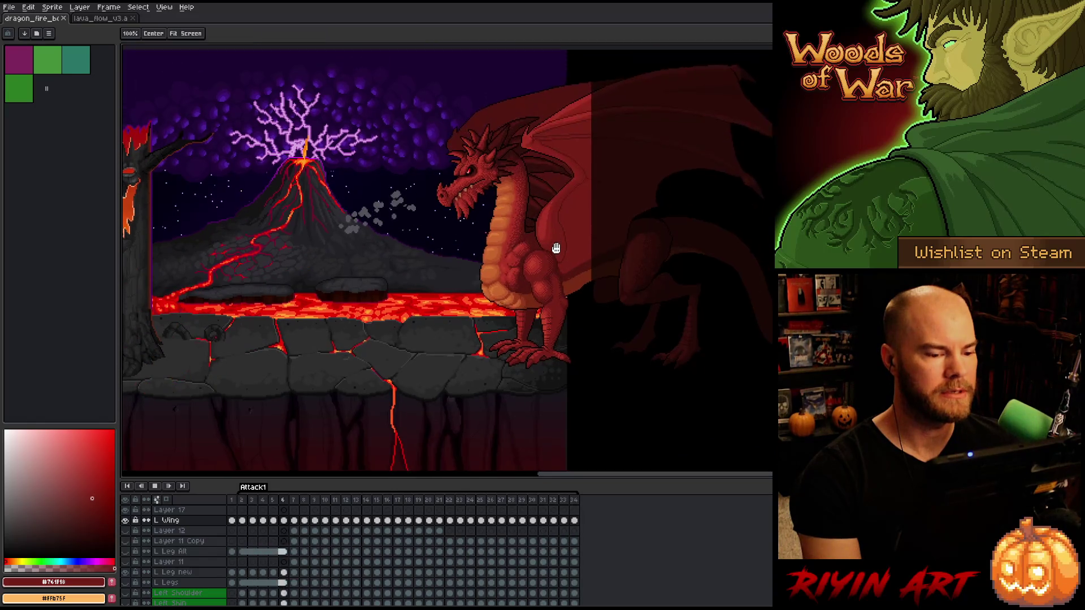
{"action": "scroll", "coordinate": [565, 332], "scroll_direction": "up", "scroll_amount": 1}
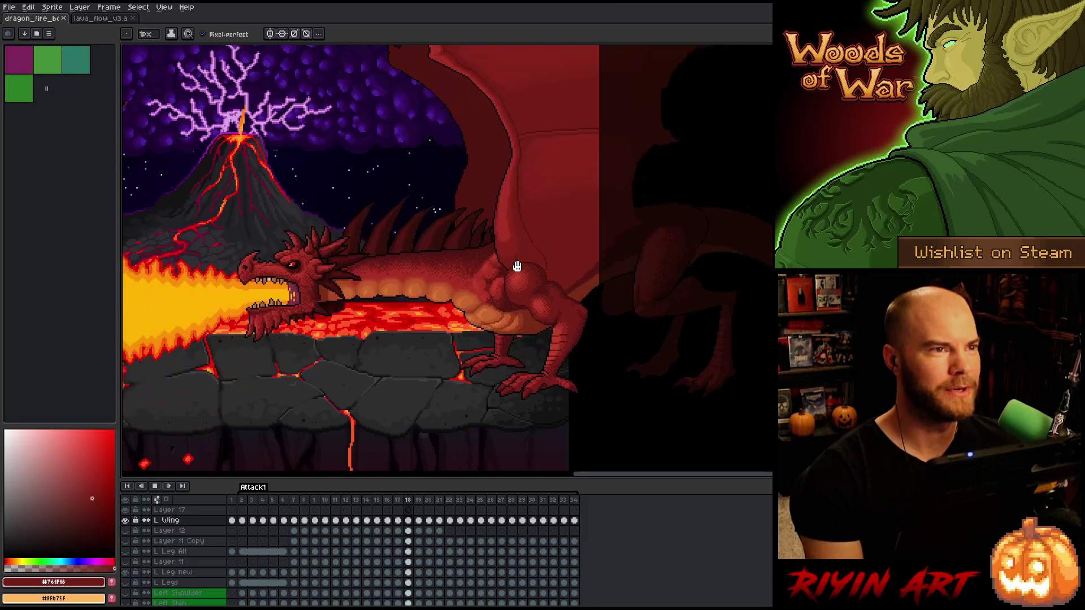
{"action": "left_click_drag", "start_coordinate": [494, 259], "coordinate": [578, 299]}
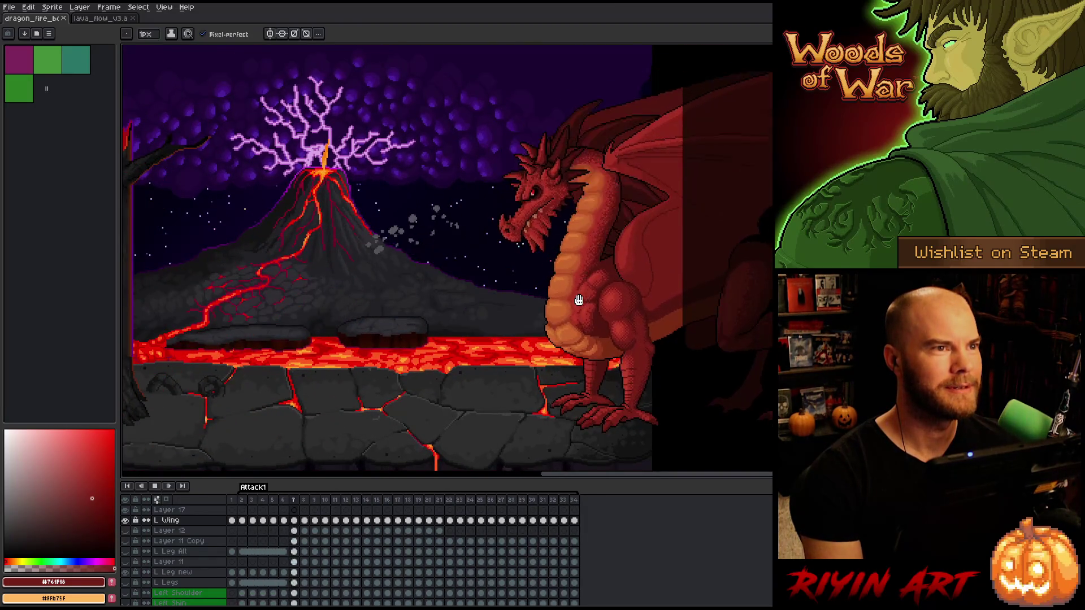